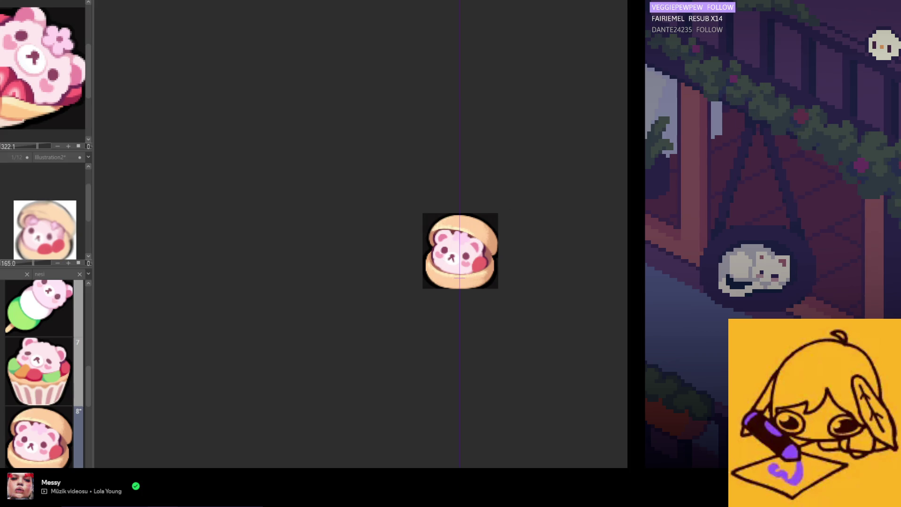
Browse the emote pages, landing on the girl emote and going back one page
scroll(449, 279, up, 3)
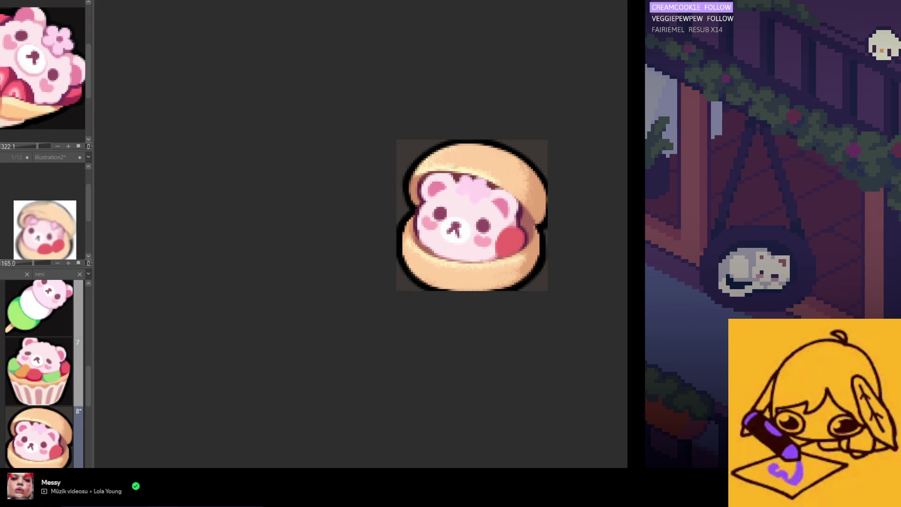
scroll(506, 299, down, 2)
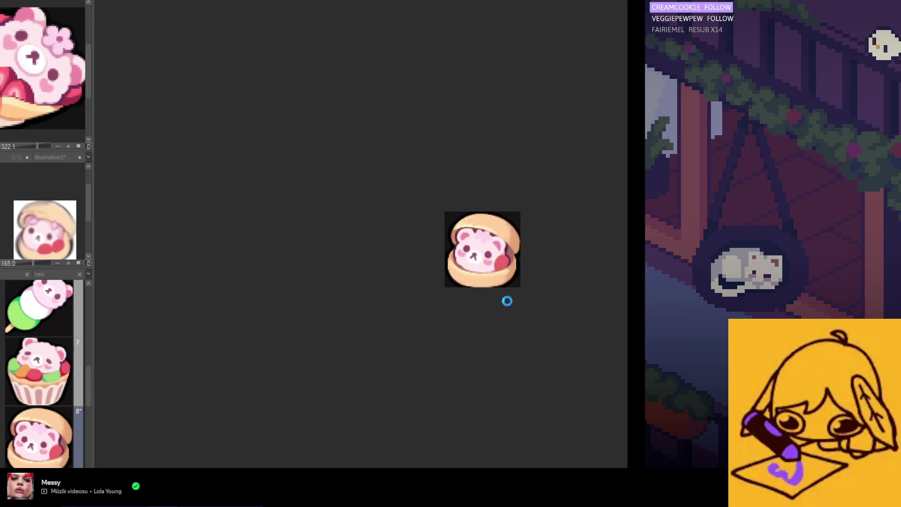
scroll(432, 241, down, 1)
scroll(432, 241, down, 1)
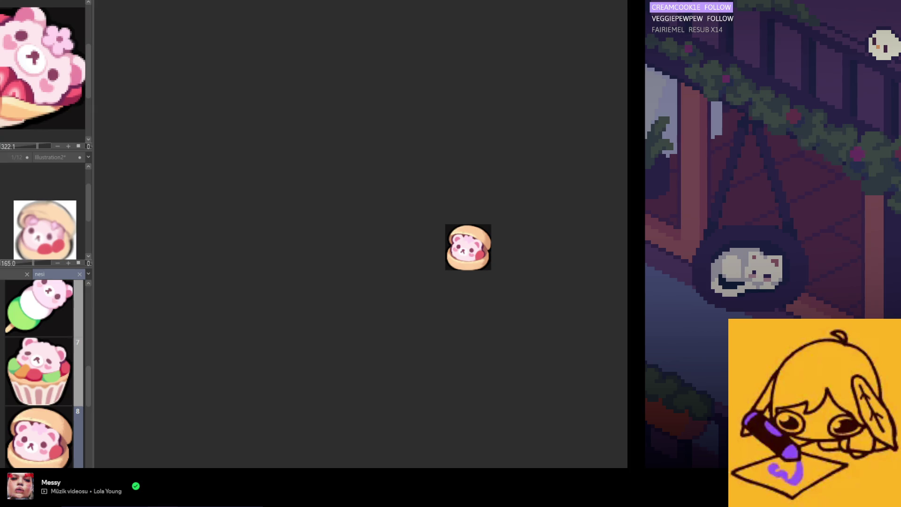
scroll(87, 377, down, 2)
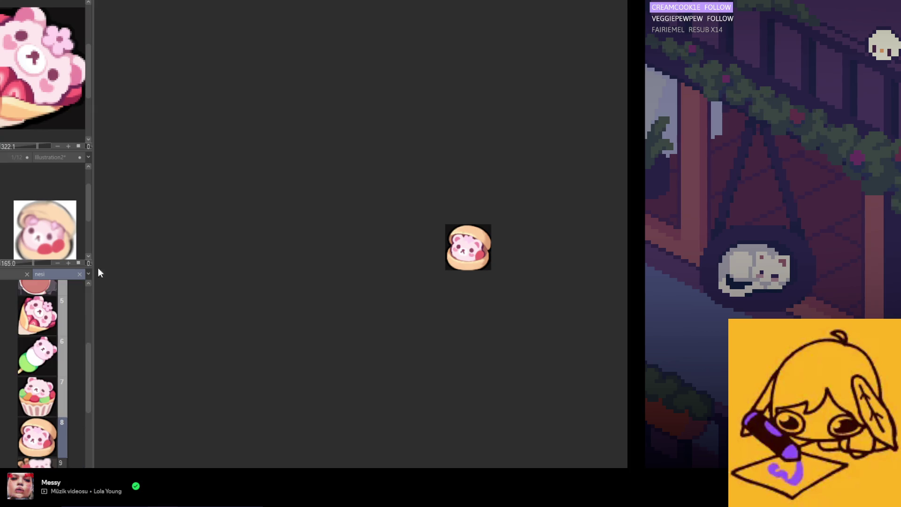
click(105, 0)
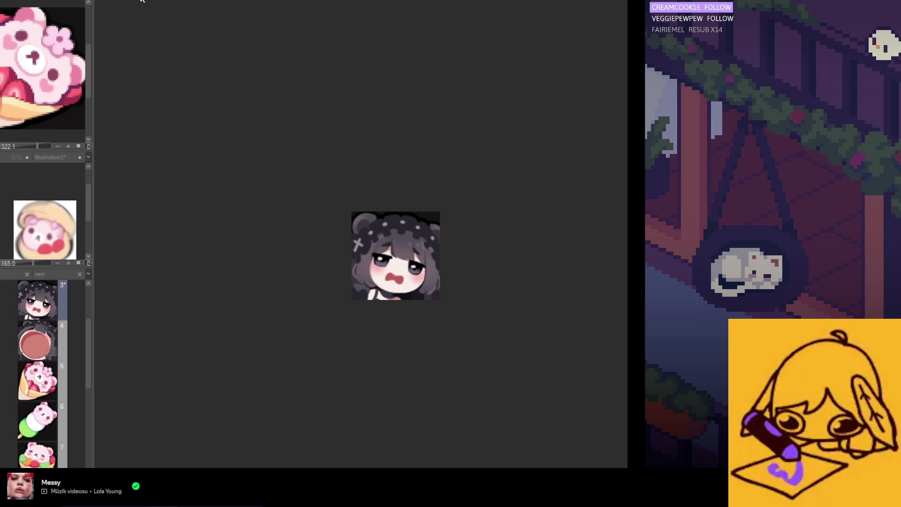
key(Page_Up)
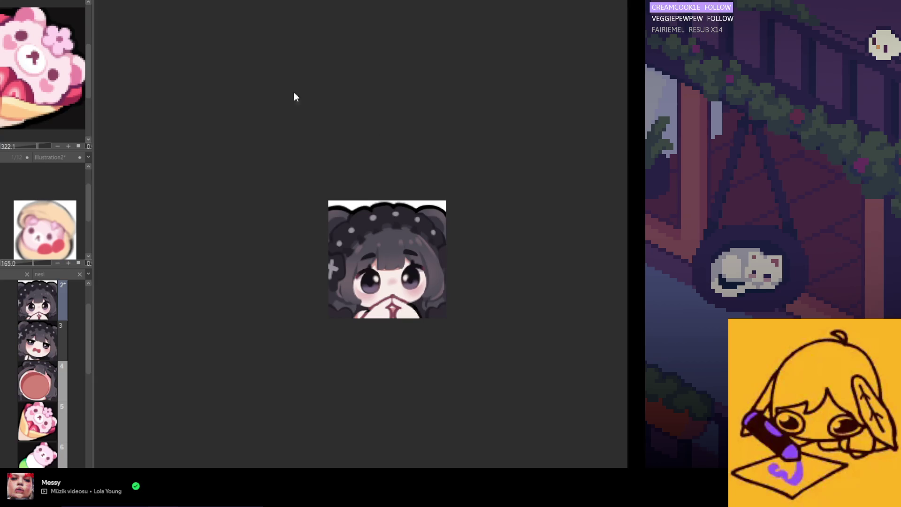
Step forward from the red circle page to page 9, the cake bear emote
click(175, 5)
key(Page_Down)
key(Page_Down)
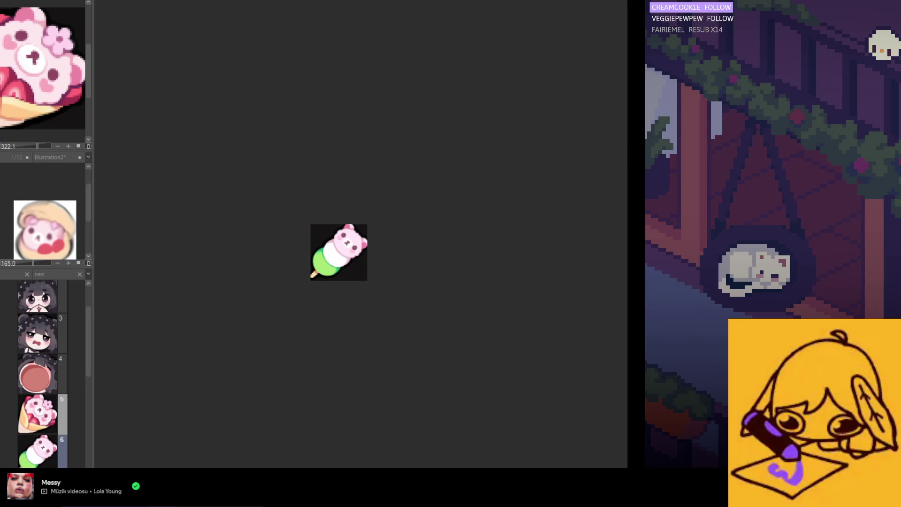
key(Page_Down)
key(Page_Down)
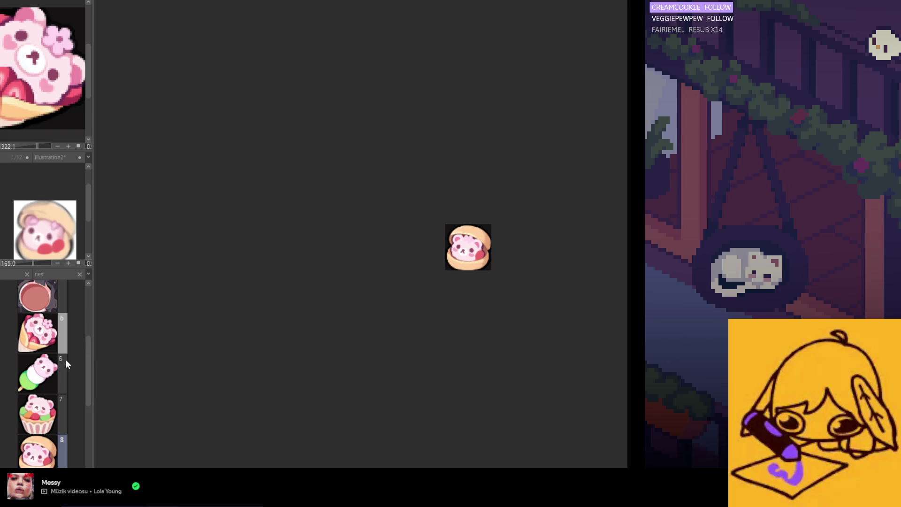
scroll(54, 364, down, 2)
scroll(52, 399, down, 1)
scroll(52, 399, down, 1)
click(48, 404)
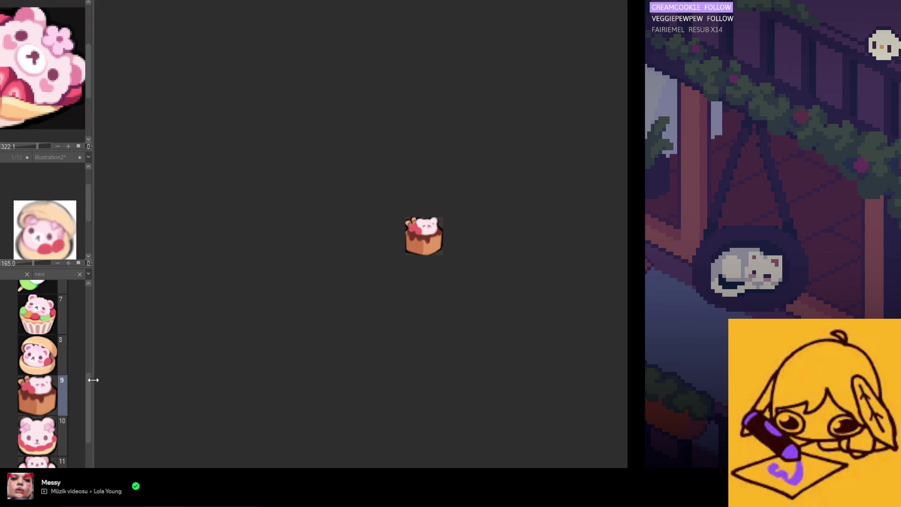
Move the burger bear page from slot 8 to slot 6, then reselect page 9 and fade it with Ctrl+H
mouse_move(91, 387)
mouse_down()
mouse_move(88, 346)
mouse_move(89, 356)
mouse_up()
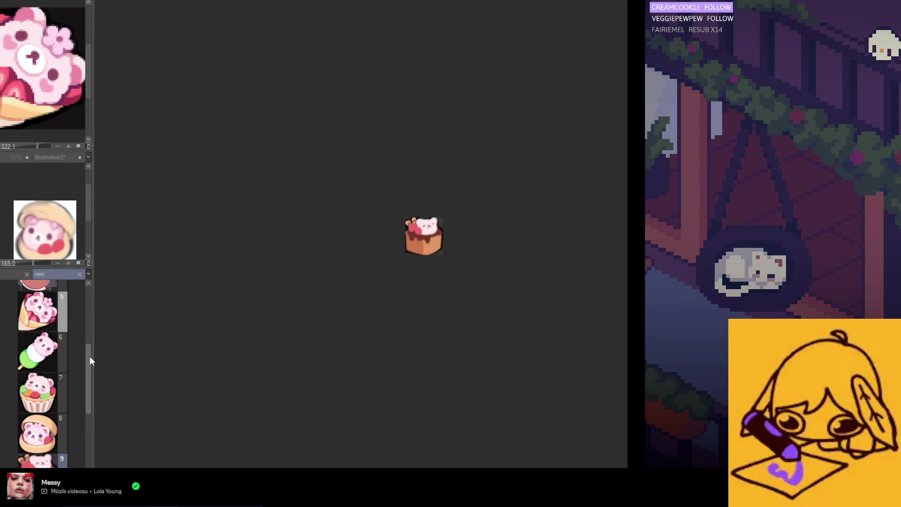
drag(90, 356, 85, 353)
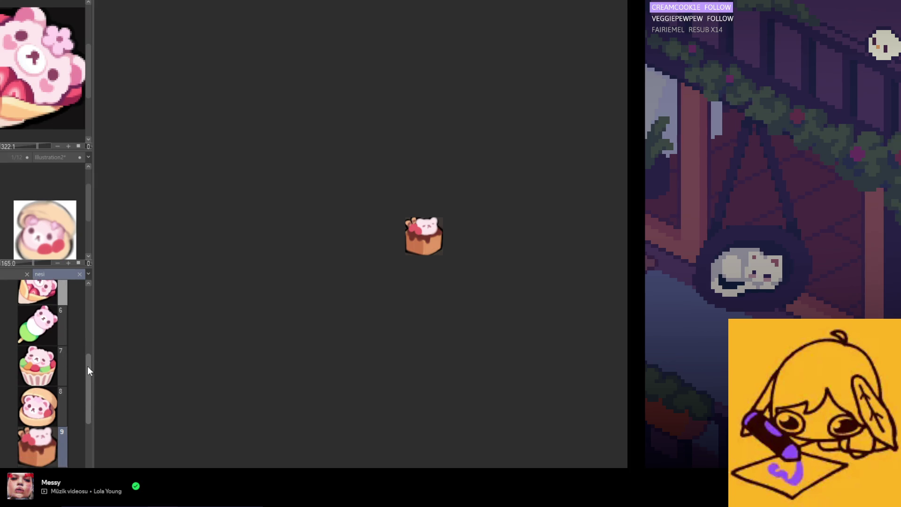
click(38, 447)
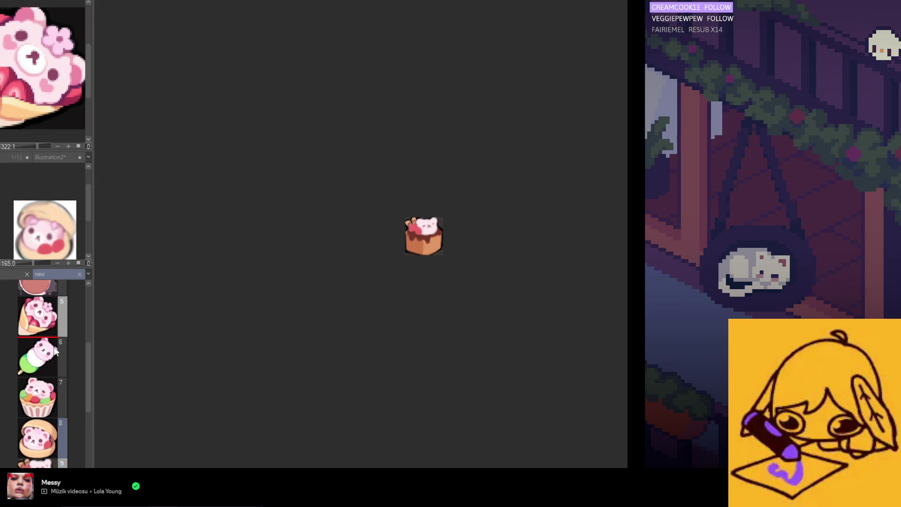
mouse_move(55, 351)
mouse_down()
mouse_move(52, 342)
mouse_move(87, 387)
mouse_move(84, 354)
mouse_move(84, 385)
mouse_up()
click(49, 324)
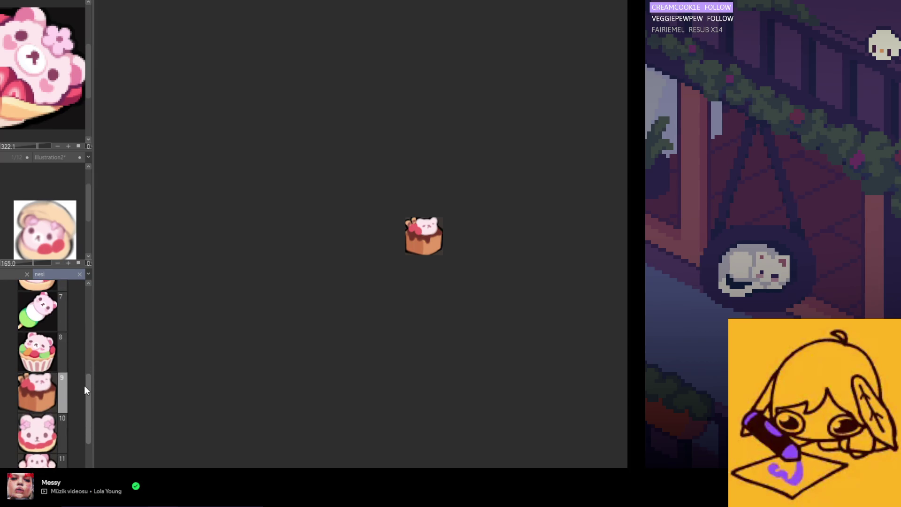
click(50, 393)
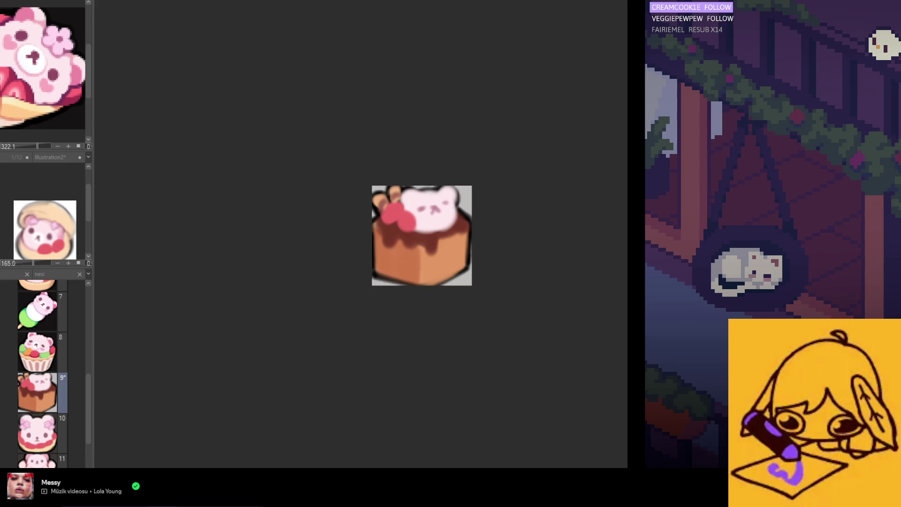
key(ctrl+h)
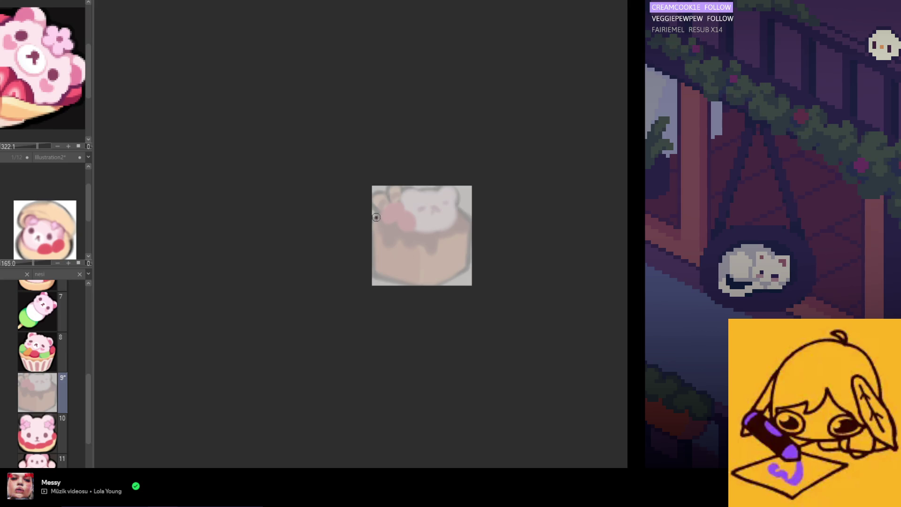
Undo two black test strokes and draw a vertical symmetry ruler down the cake's centre
mouse_move(377, 219)
mouse_down()
mouse_move(378, 275)
mouse_move(471, 269)
mouse_up()
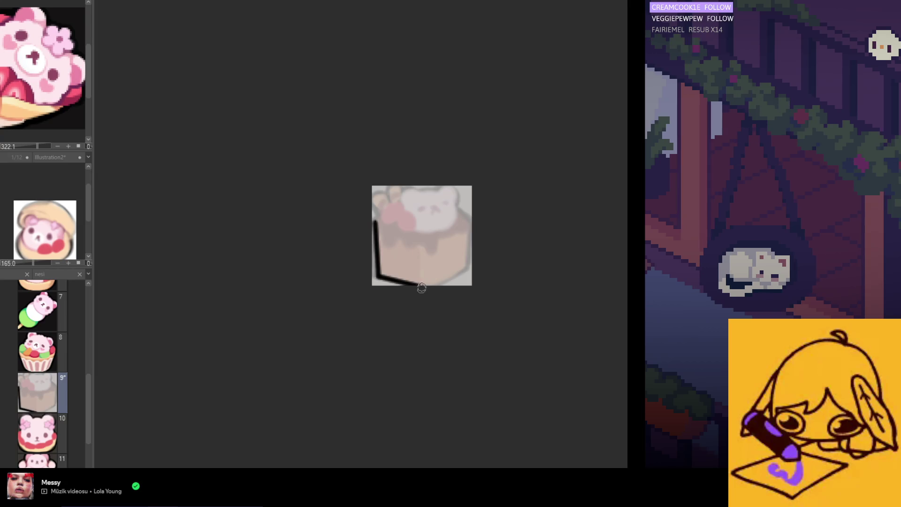
key(ctrl+z)
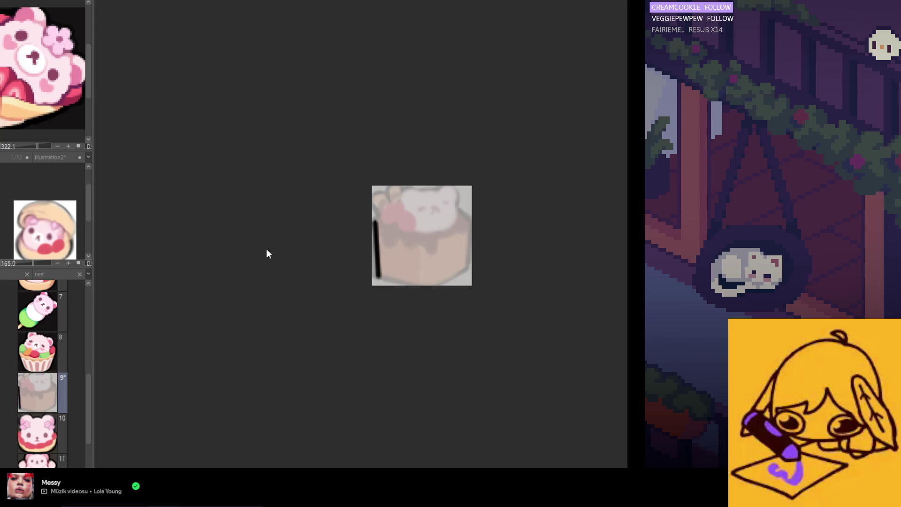
key(ctrl+z)
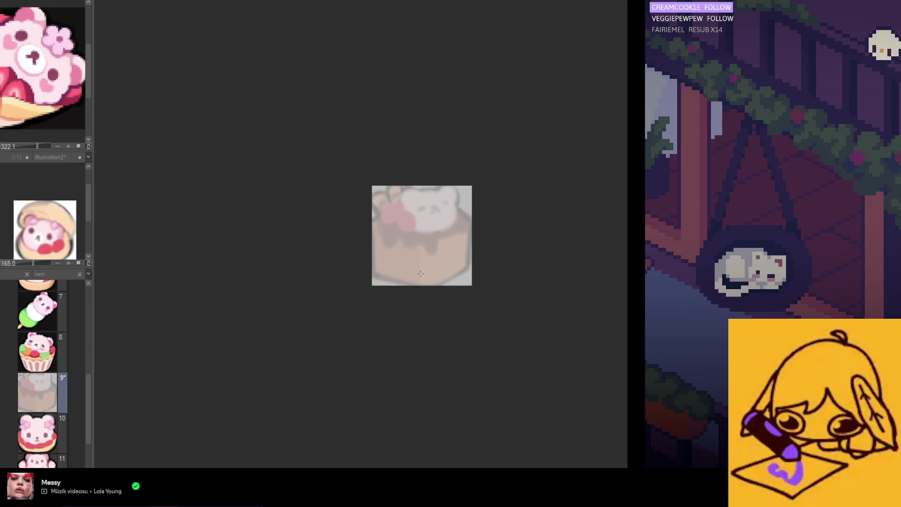
drag(422, 273, 419, 230)
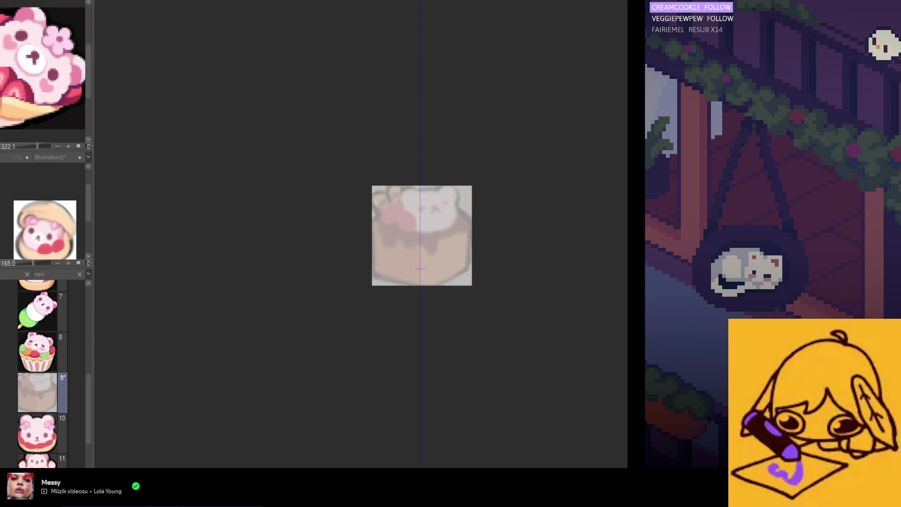
scroll(421, 227, up, 2)
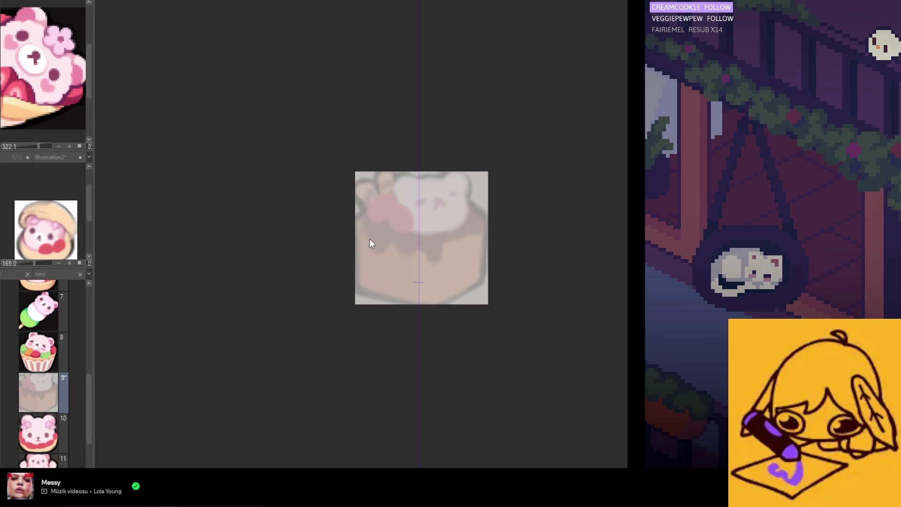
drag(370, 231, 371, 282)
drag(469, 232, 467, 281)
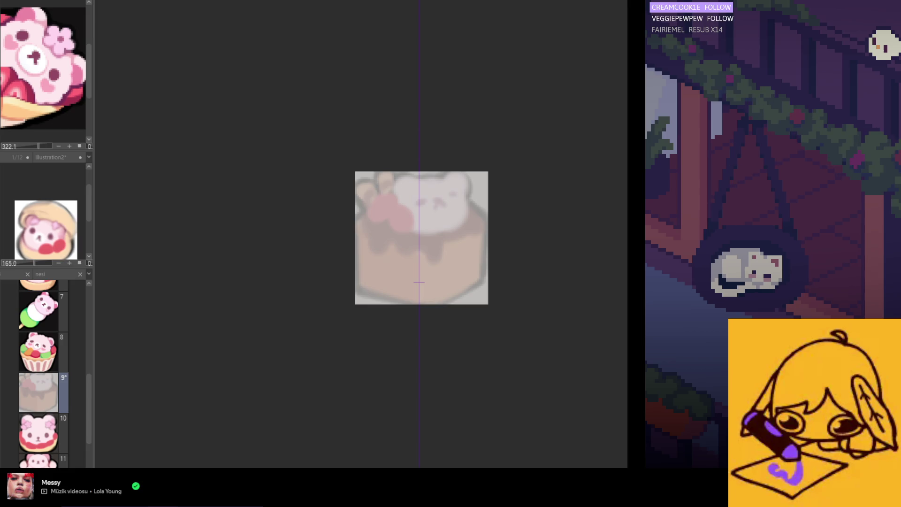
Paint the cake's mirrored orange sides and bottom, joining the bottom to the right side
click(371, 231)
drag(371, 254, 416, 291)
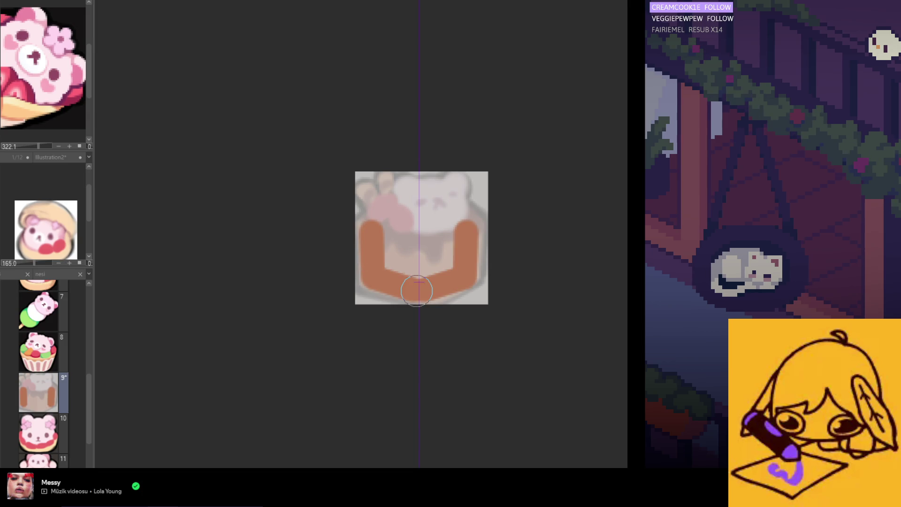
shift+click(468, 272)
key(ctrl+z)
shift+click(429, 293)
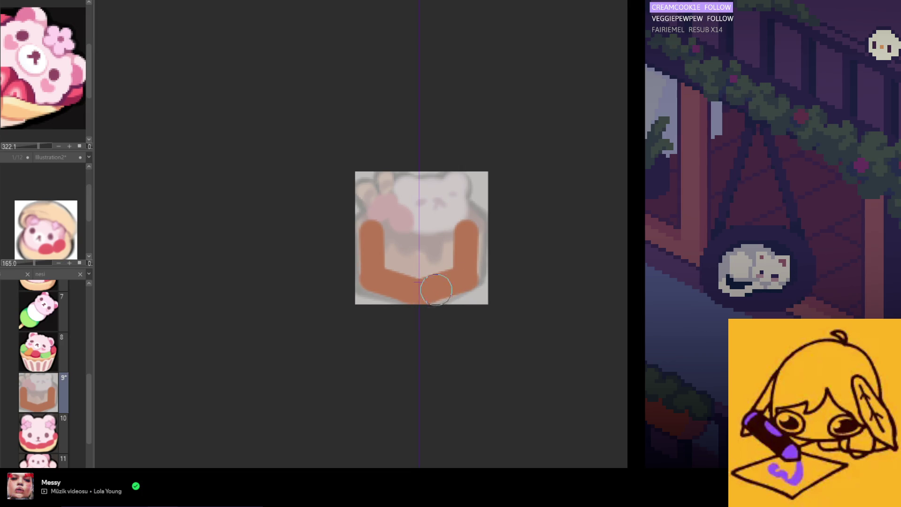
shift+click(466, 274)
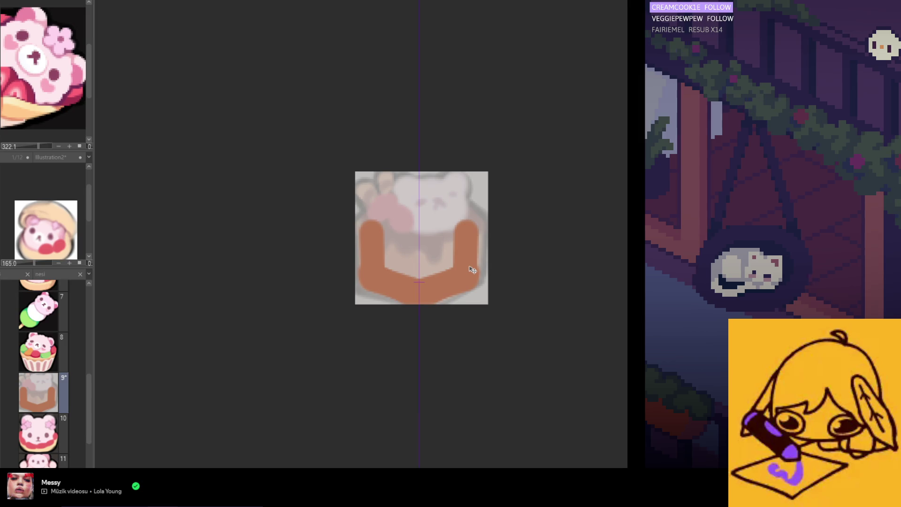
drag(471, 269, 475, 270)
key(ctrl+z)
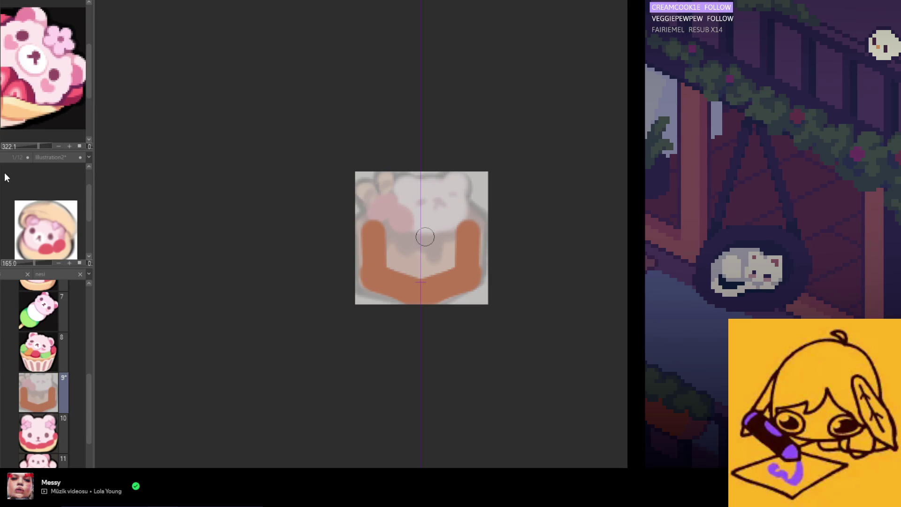
drag(368, 236, 365, 265)
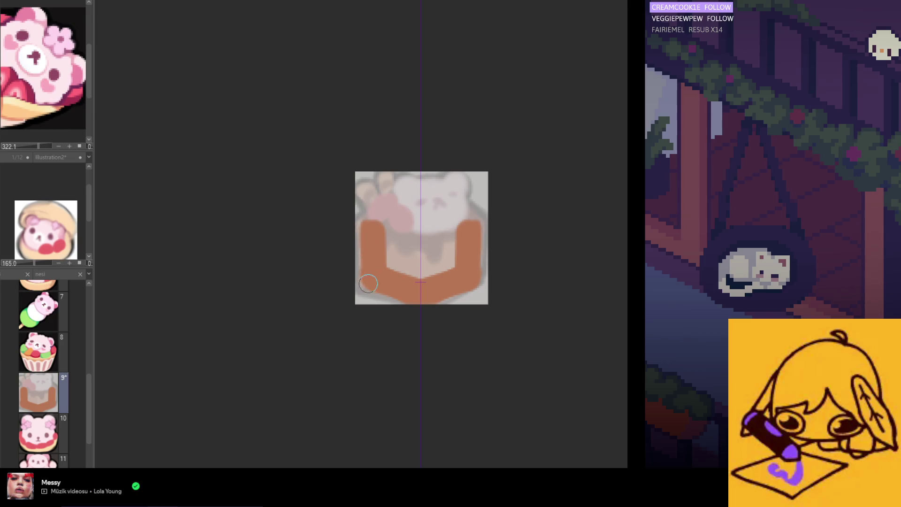
drag(362, 220, 368, 271)
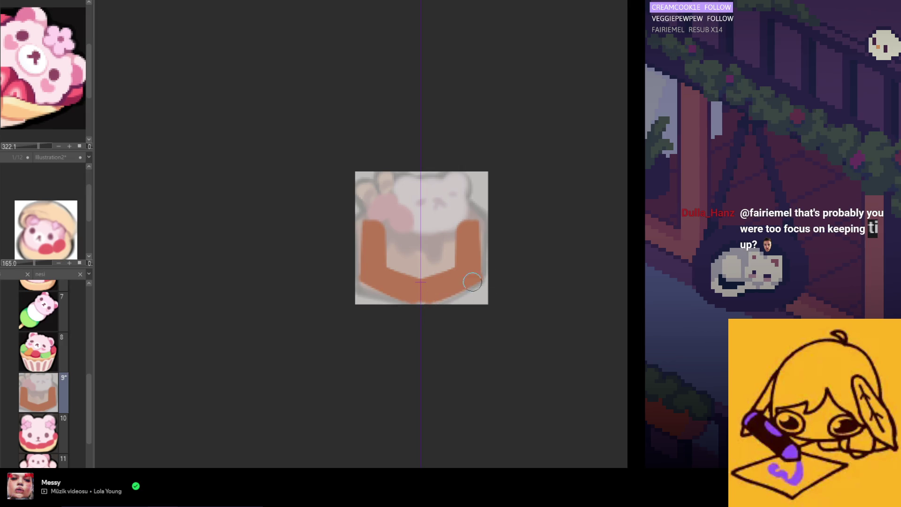
Sample the brown and fill the light gap along the cup's bottom and lower-left corner
click(430, 309)
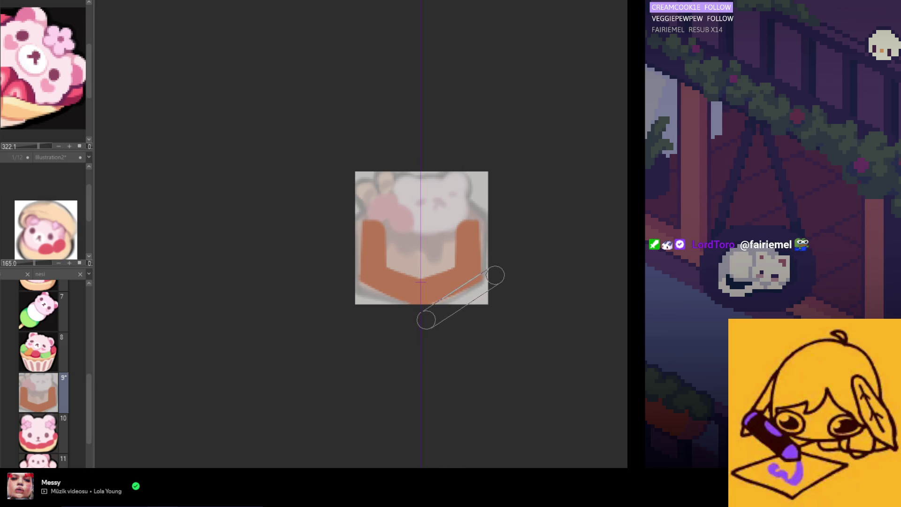
alt+click(468, 276)
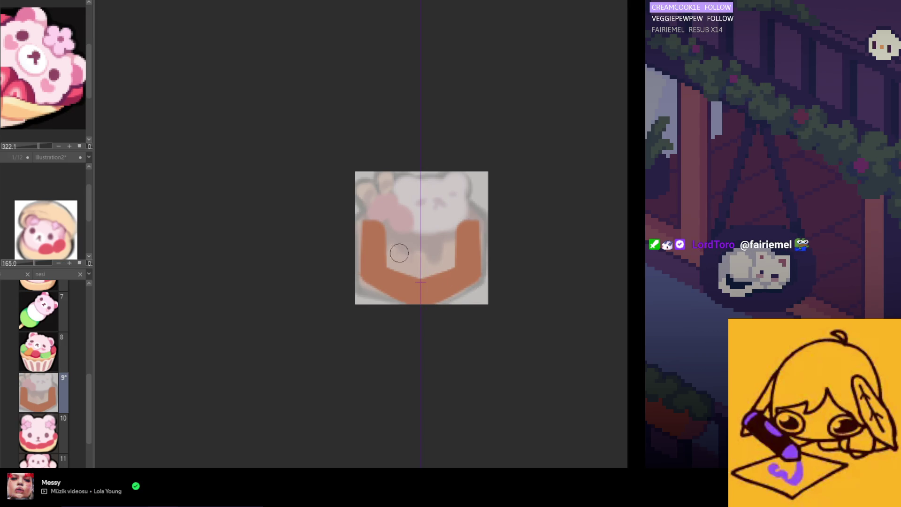
drag(376, 269, 402, 277)
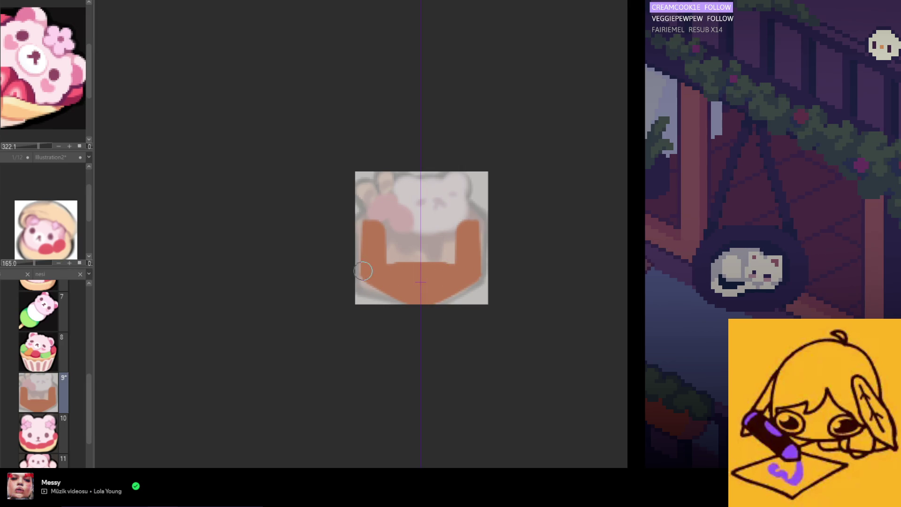
drag(366, 282, 372, 296)
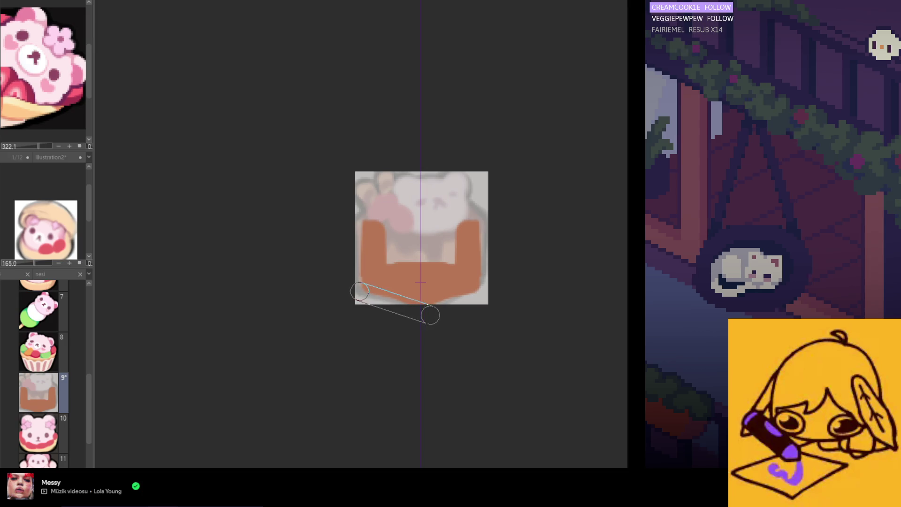
Bevel the bottom-left corner, close the top into a mirrored pentagon, and fill the inner hole brown
drag(362, 296, 428, 315)
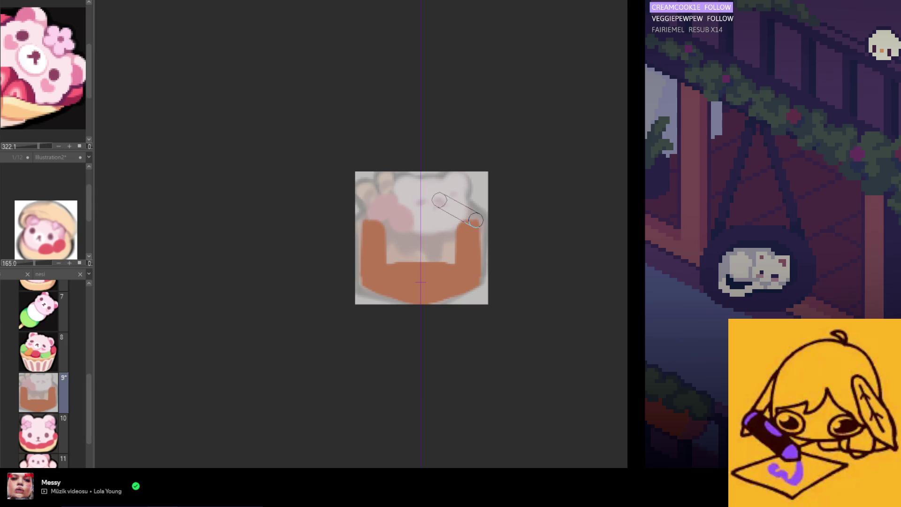
drag(475, 220, 389, 214)
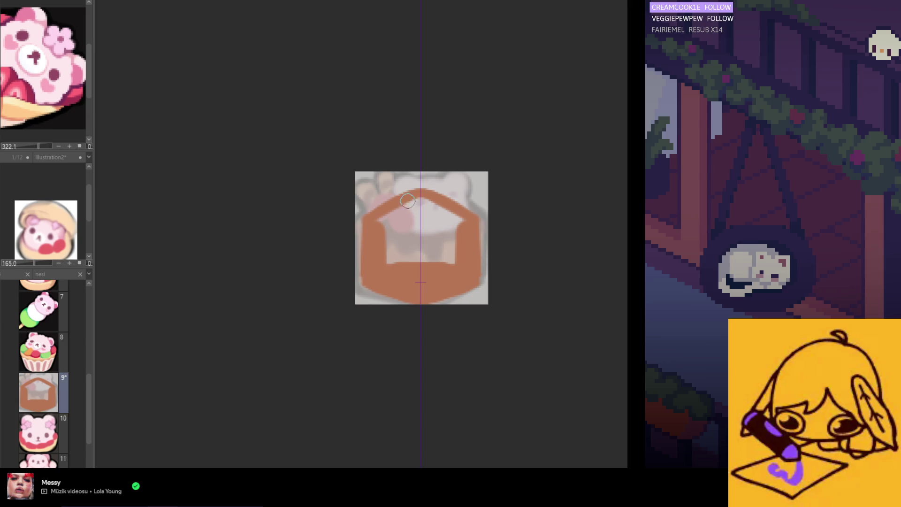
drag(394, 199, 364, 219)
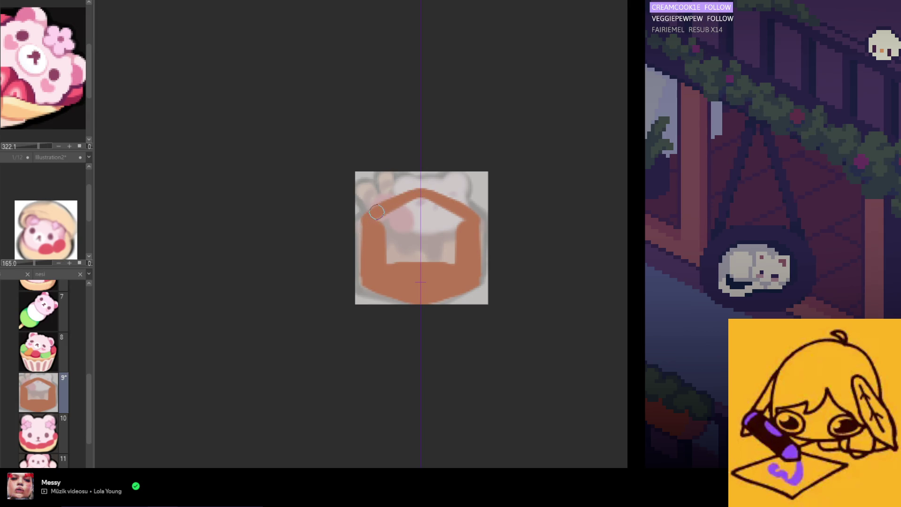
mouse_move(364, 231)
mouse_down()
mouse_move(375, 210)
mouse_move(366, 215)
mouse_up()
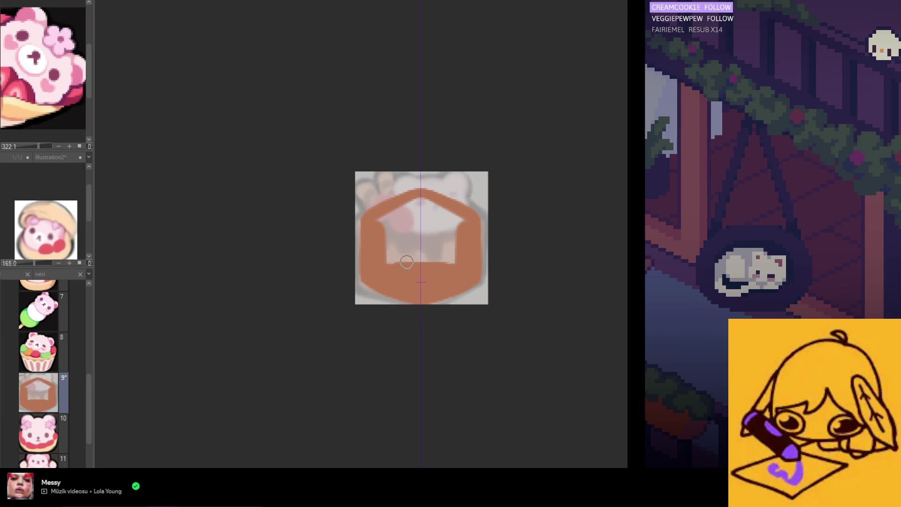
mouse_move(411, 221)
mouse_down()
mouse_move(434, 212)
mouse_move(382, 221)
mouse_up()
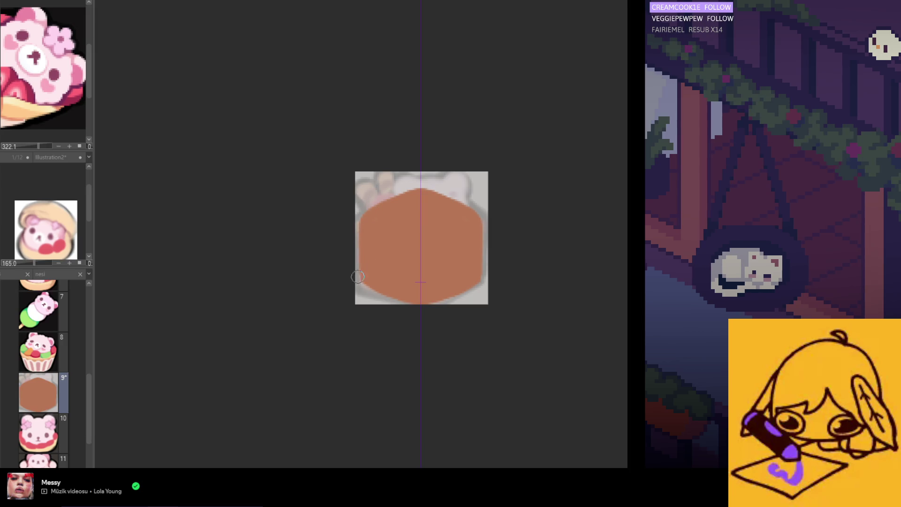
drag(364, 284, 365, 219)
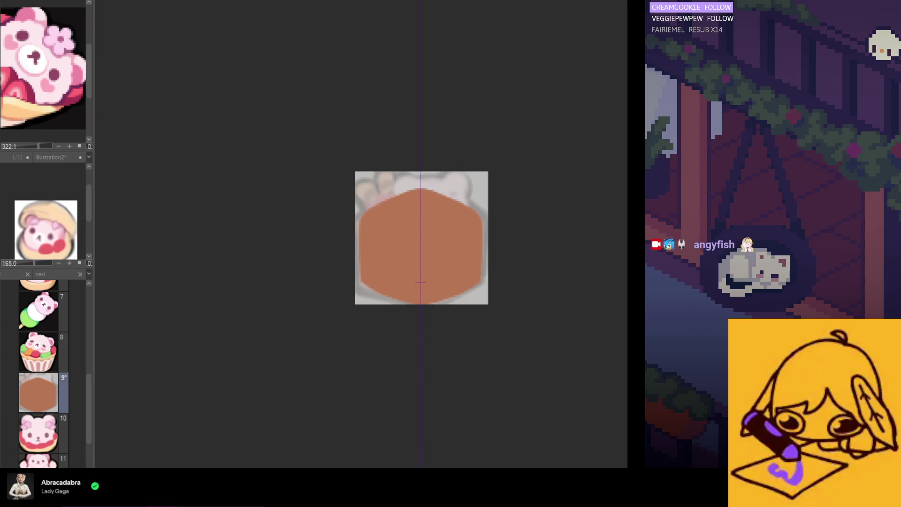
scroll(398, 250, up, 1)
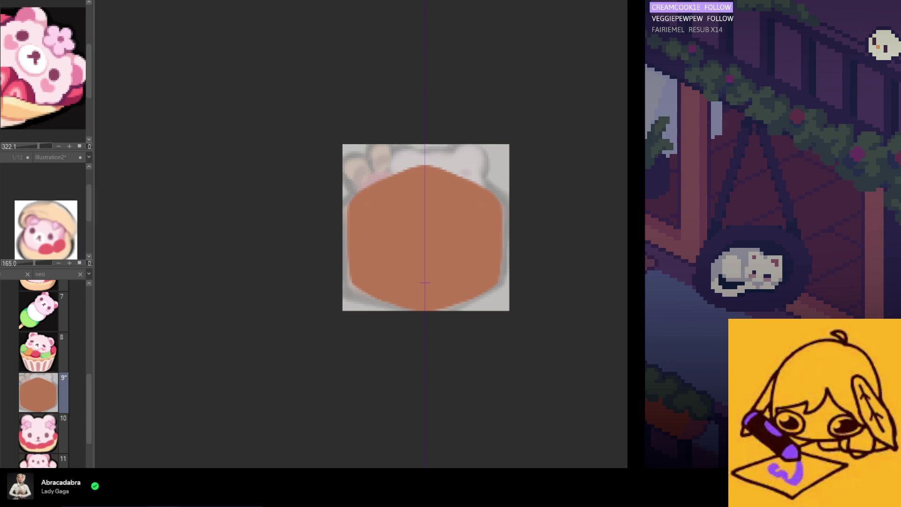
scroll(410, 267, up, 1)
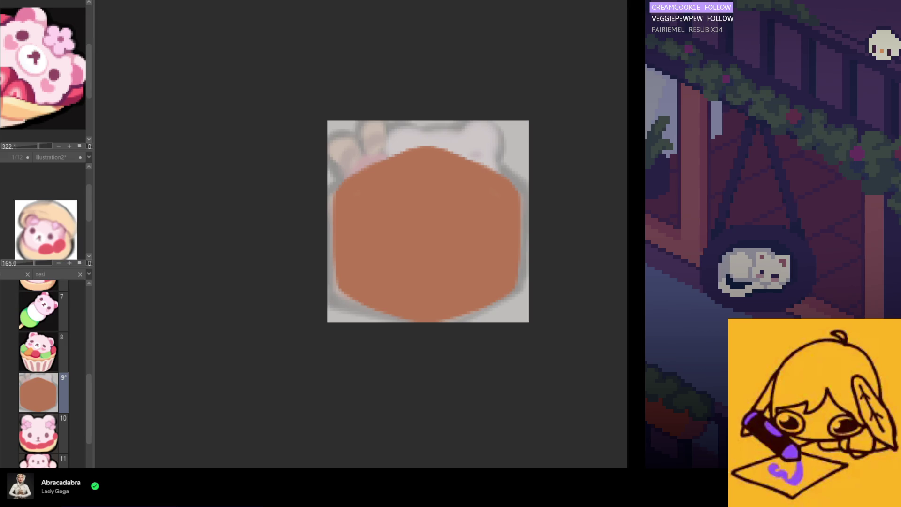
key(ctrl+z)
key(ctrl+y)
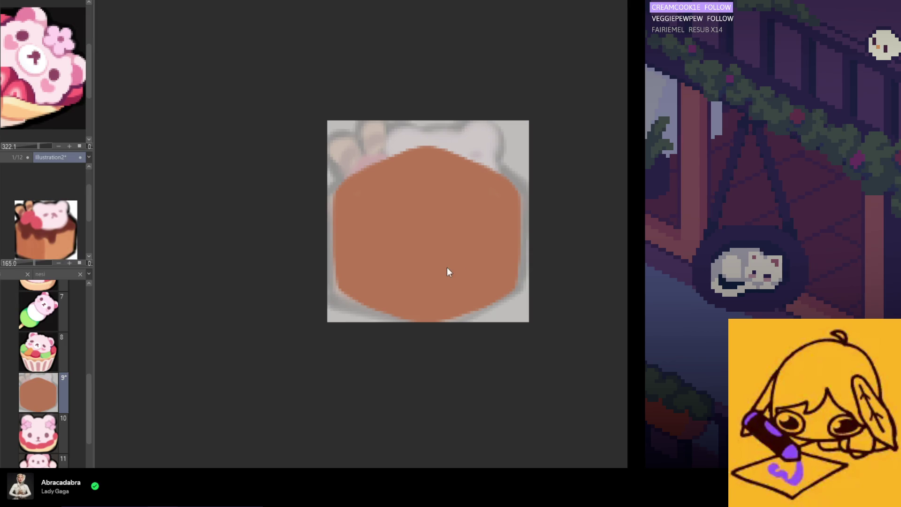
key(ctrl+1)
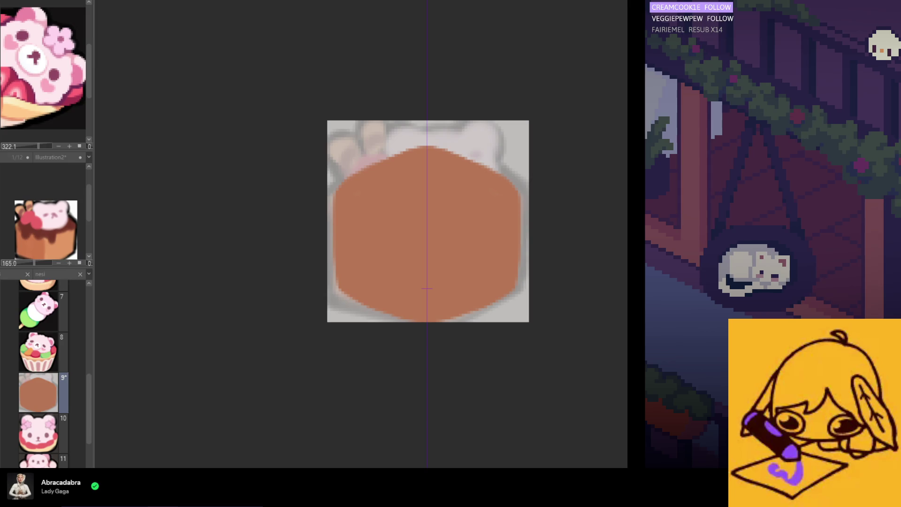
drag(374, 188, 374, 324)
drag(480, 187, 480, 328)
Turn off symmetry and shade the block's right side light pinkish, keeping the left face dark brown
key(ctrl+z)
key(ctrl+z)
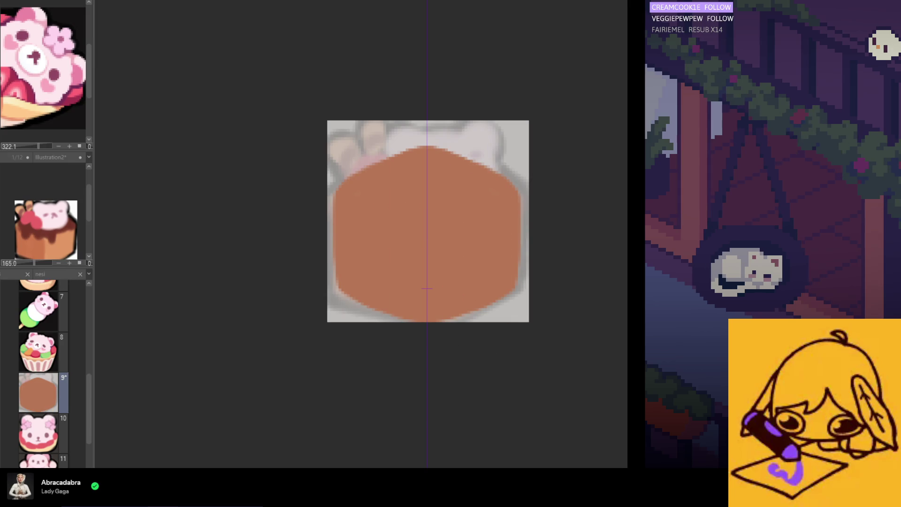
key(ctrl+z)
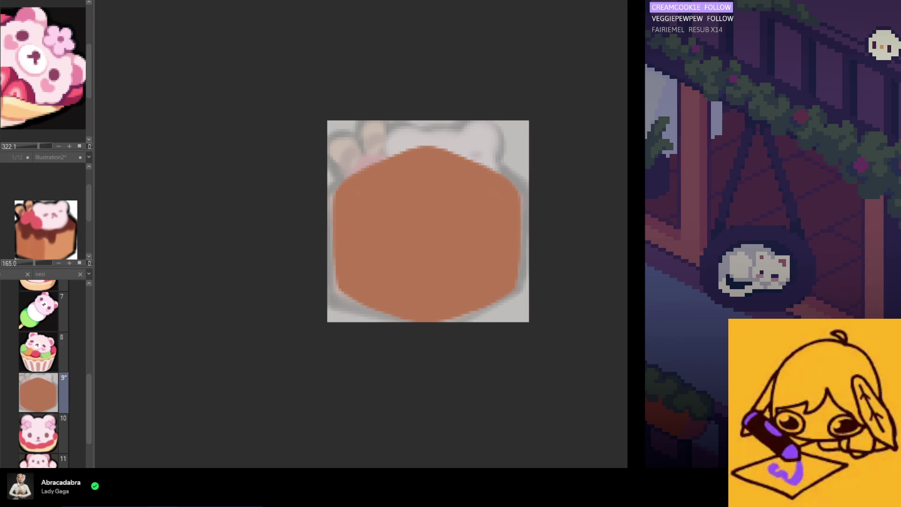
mouse_move(453, 232)
mouse_down()
mouse_move(459, 352)
mouse_move(503, 201)
mouse_move(499, 275)
mouse_move(446, 241)
mouse_move(459, 246)
mouse_up()
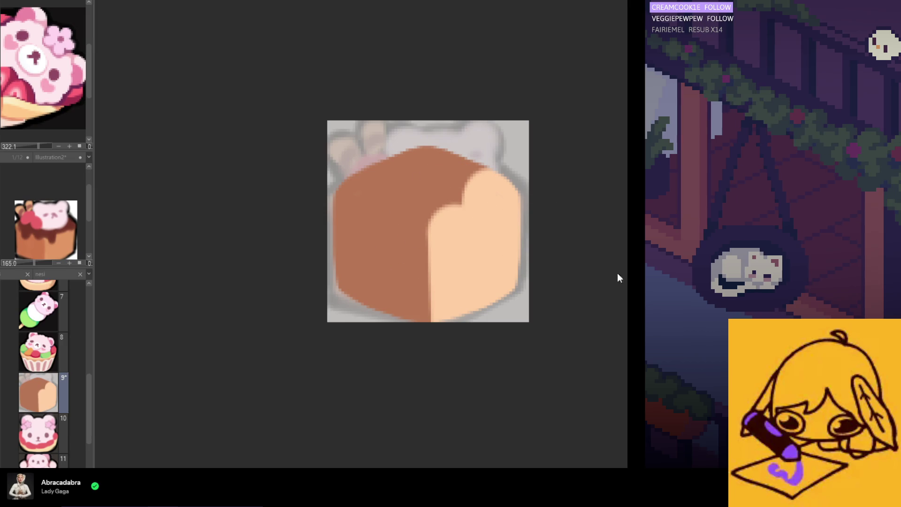
drag(498, 183, 460, 235)
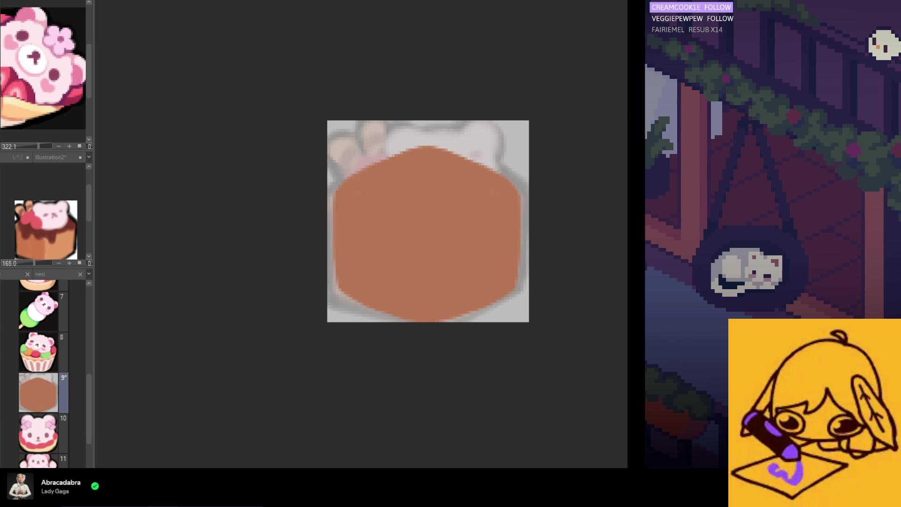
mouse_move(425, 252)
mouse_down()
mouse_move(462, 242)
mouse_move(413, 253)
mouse_move(484, 250)
mouse_up()
scroll(454, 247, down, 2)
key(ctrl+z)
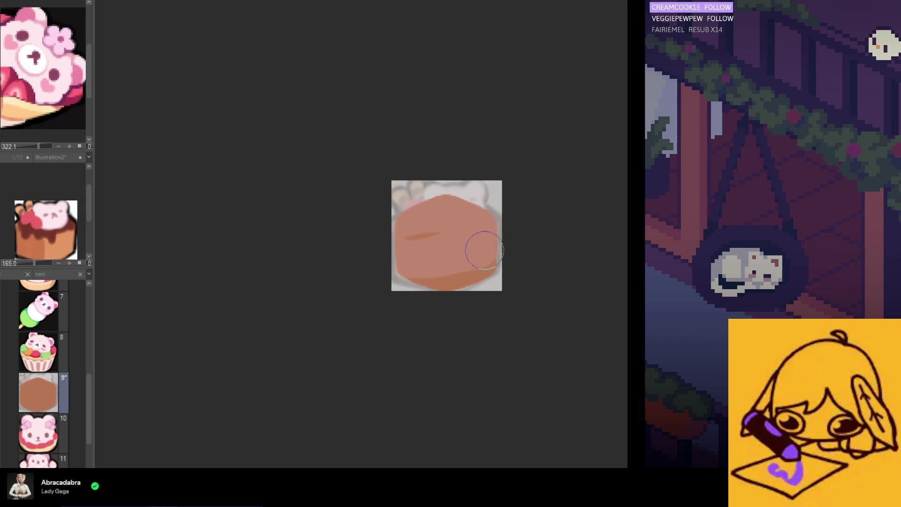
key(ctrl+z)
key(ctrl+z)
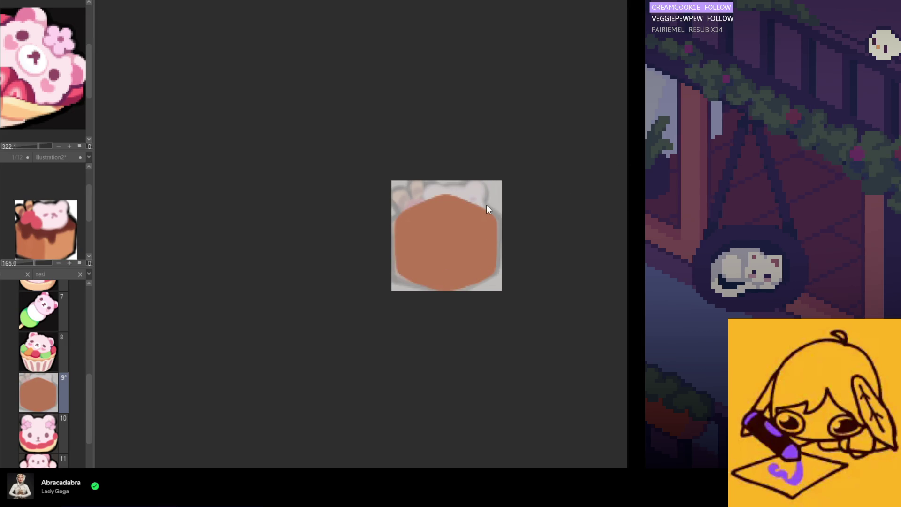
mouse_move(482, 212)
mouse_down()
mouse_move(393, 253)
mouse_move(428, 225)
mouse_move(498, 275)
mouse_move(402, 257)
mouse_move(422, 237)
mouse_move(424, 306)
mouse_move(402, 236)
mouse_move(429, 306)
mouse_move(419, 251)
mouse_up()
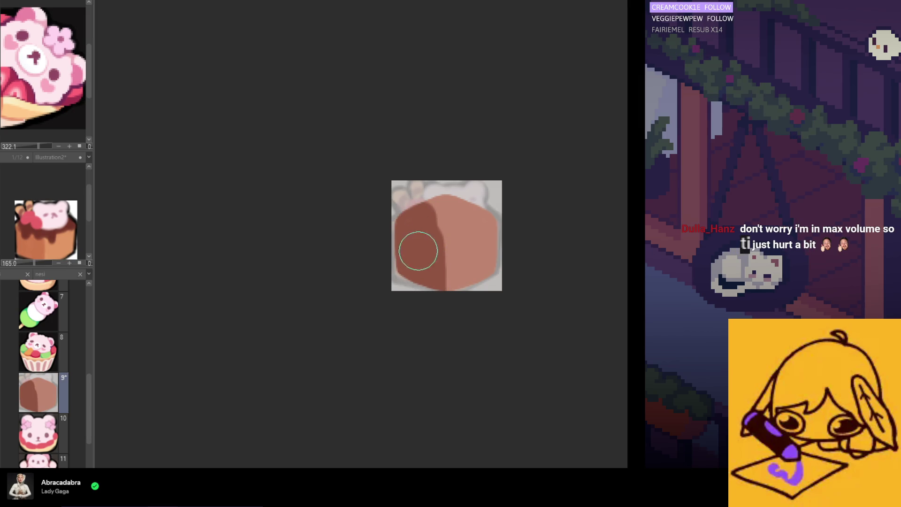
Paint the cube's top and left faces dark brown and lay down its front edge
mouse_move(414, 210)
mouse_down()
mouse_move(479, 200)
mouse_move(389, 239)
mouse_move(474, 191)
mouse_up()
drag(427, 223, 427, 299)
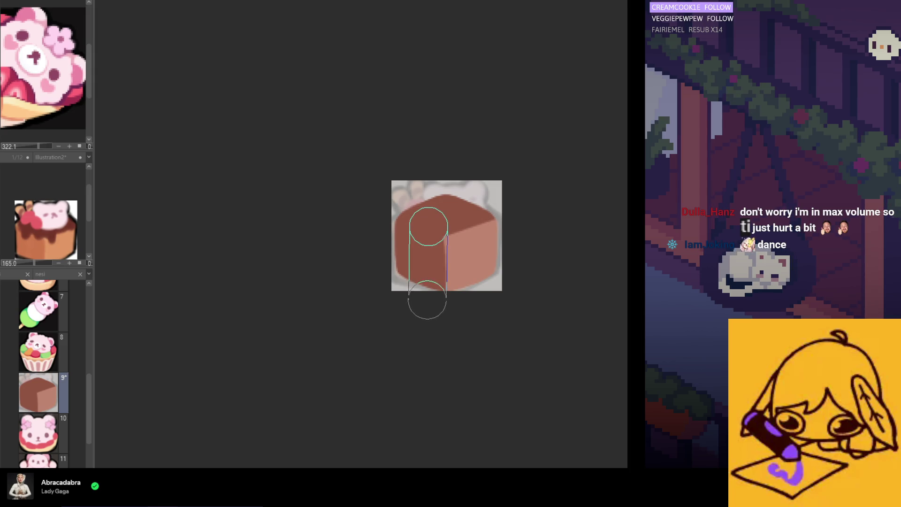
click(431, 227)
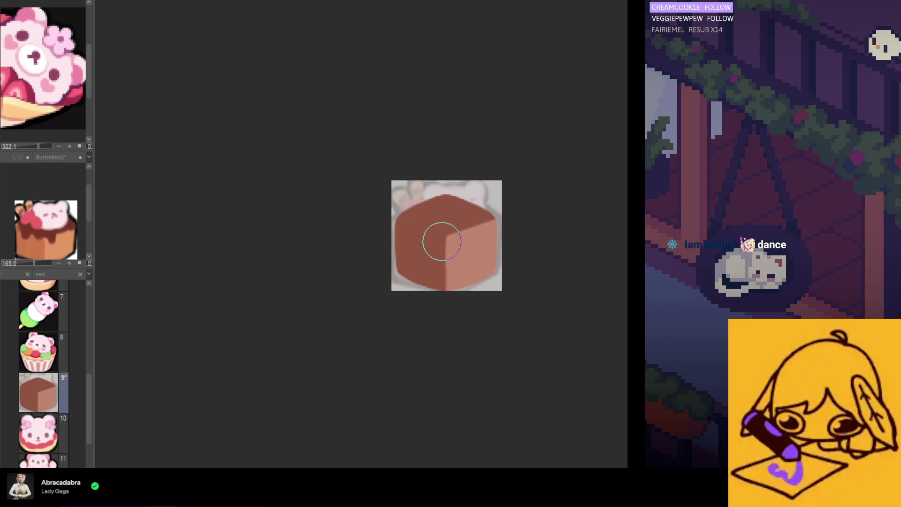
drag(399, 233, 464, 287)
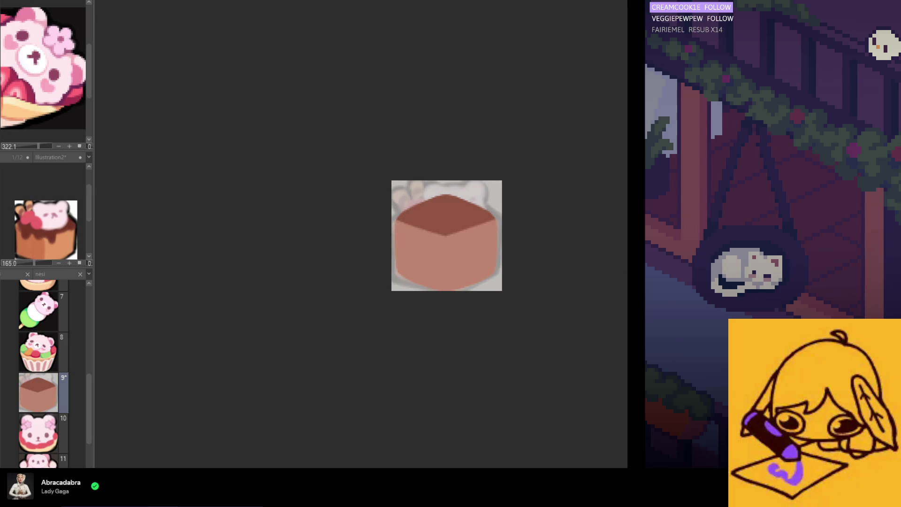
key(ctrl+z)
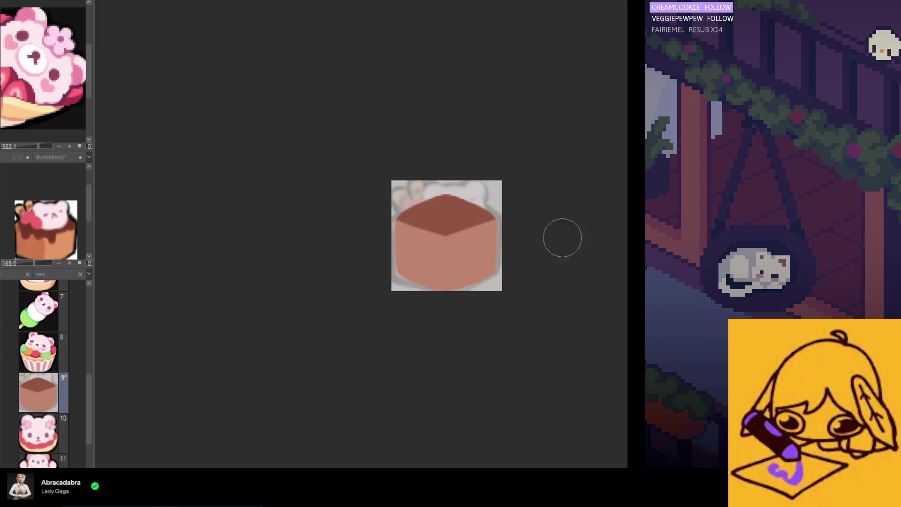
mouse_move(414, 241)
mouse_down()
mouse_move(408, 296)
mouse_move(426, 294)
mouse_up()
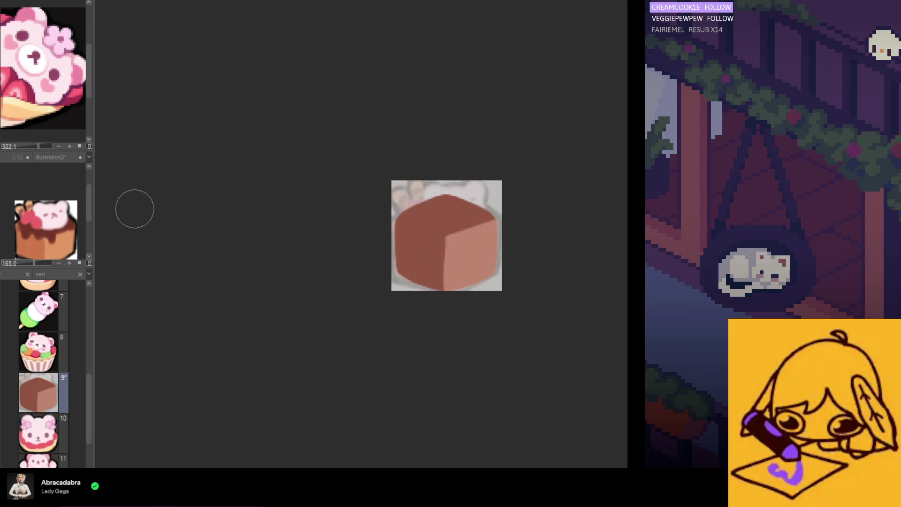
Sharpen the cube's front vertical edge and the boundary between its top and right faces
scroll(384, 263, up, 2)
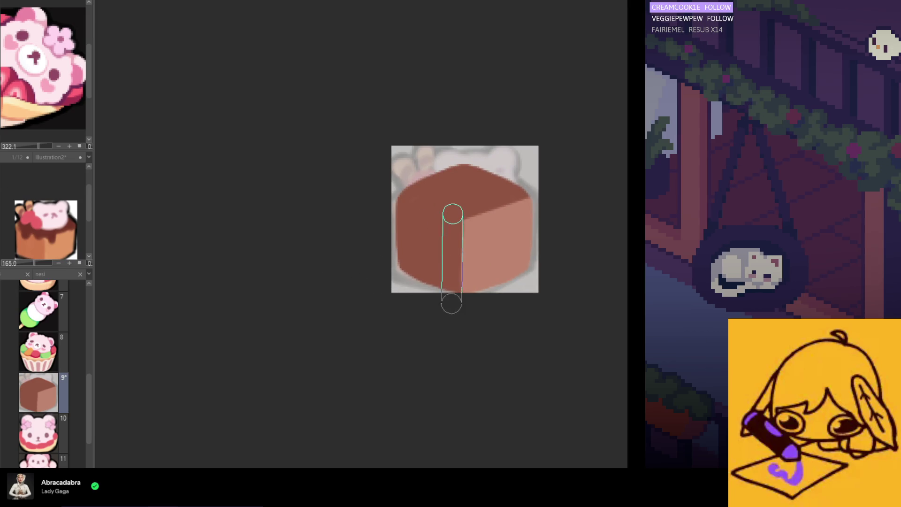
drag(452, 304, 452, 305)
drag(470, 225, 469, 291)
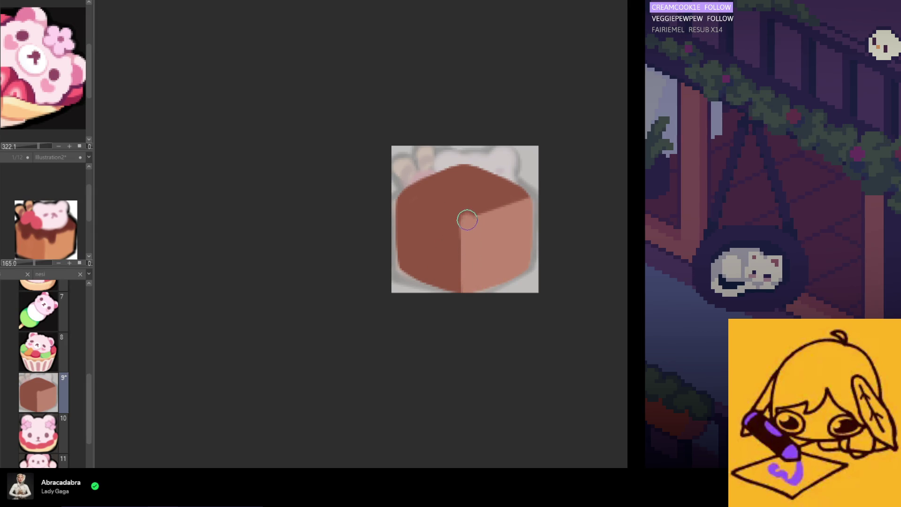
drag(465, 221, 532, 198)
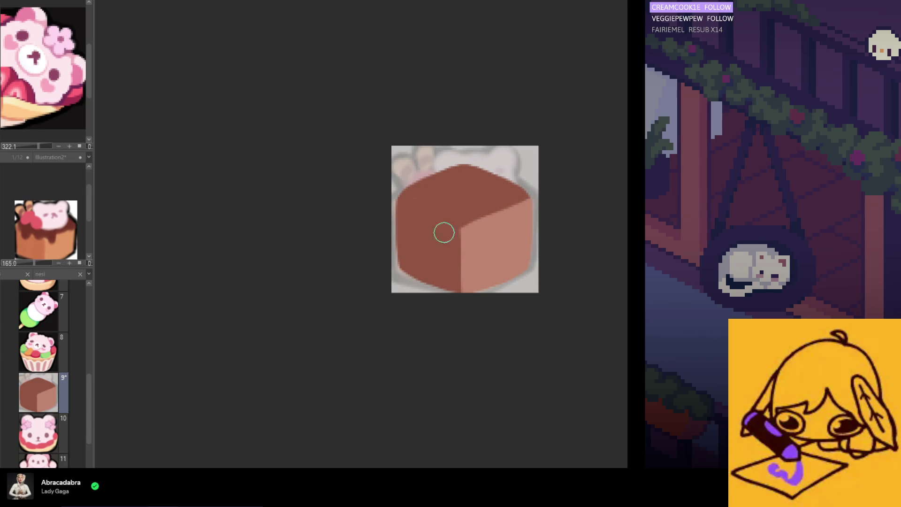
drag(442, 221, 527, 192)
drag(458, 207, 449, 303)
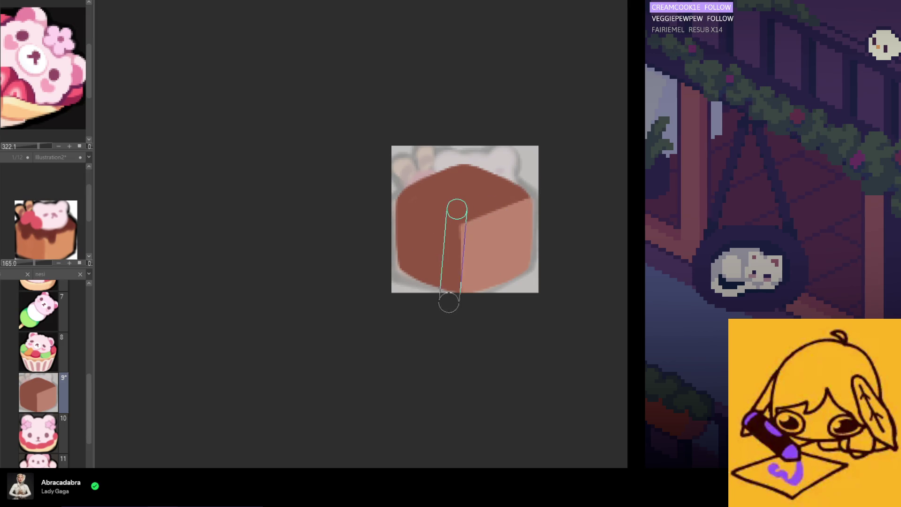
drag(454, 205, 455, 305)
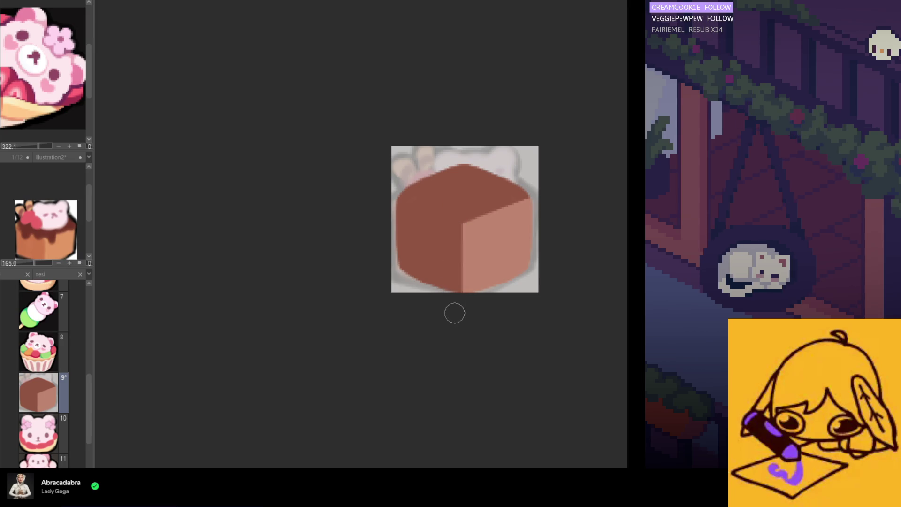
drag(453, 206, 454, 305)
scroll(455, 305, down, 1)
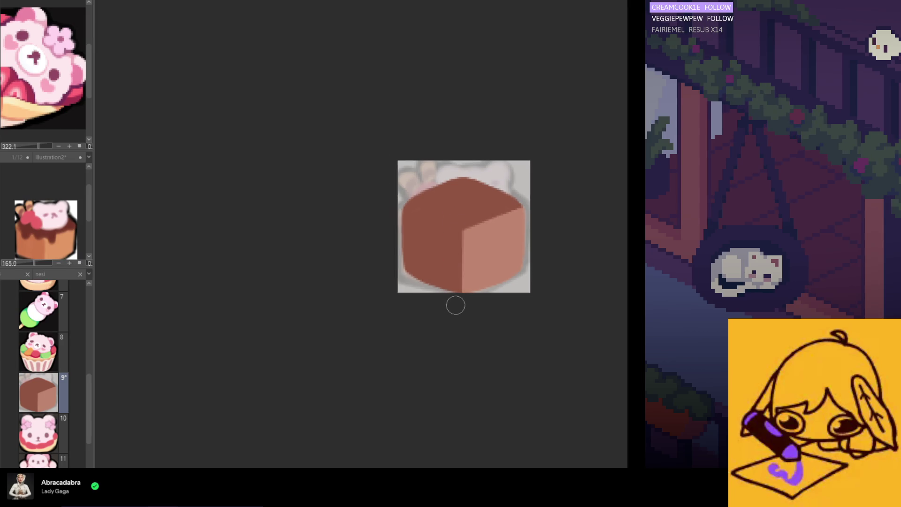
scroll(455, 305, down, 2)
scroll(454, 291, up, 1)
scroll(465, 262, up, 1)
scroll(452, 225, up, 1)
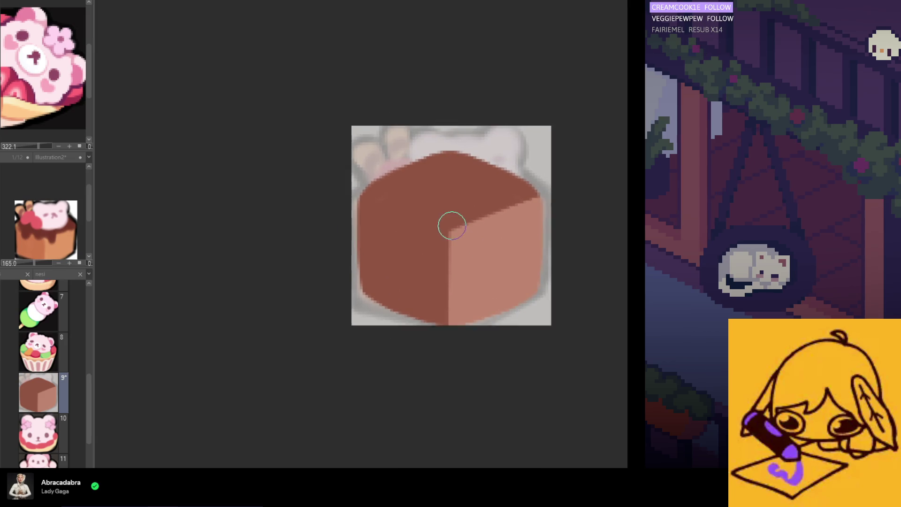
scroll(451, 226, up, 1)
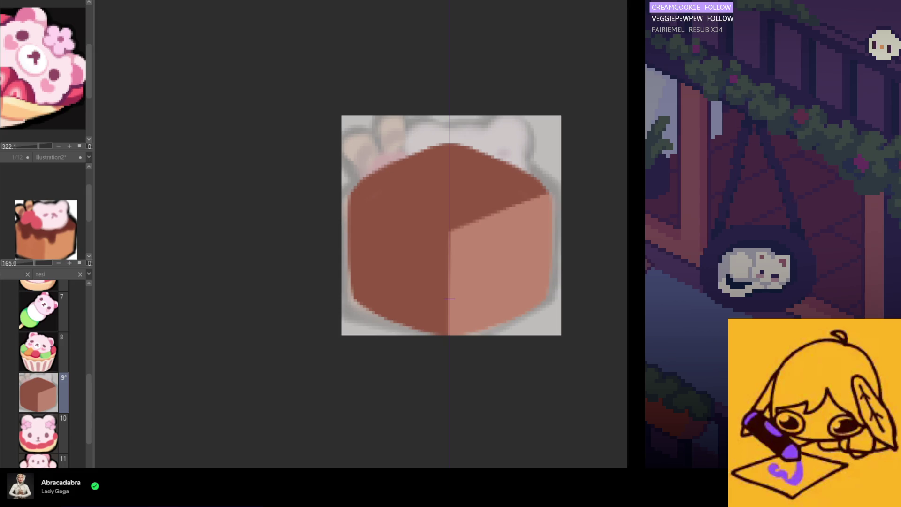
Brush dark chocolate over the cube top, showing the centre guide and keeping the wider topping
mouse_move(450, 187)
mouse_down()
mouse_move(361, 192)
mouse_move(407, 169)
mouse_move(455, 209)
mouse_move(477, 193)
mouse_up()
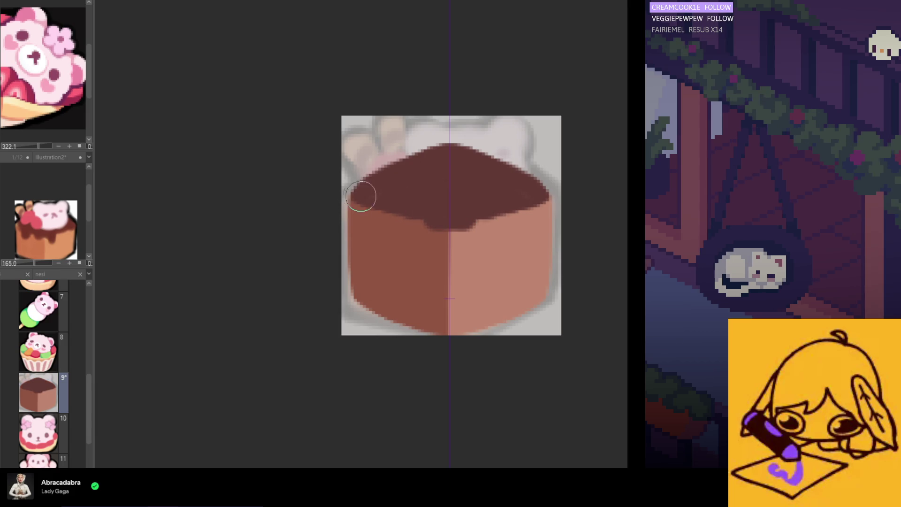
mouse_move(362, 195)
mouse_down()
mouse_move(442, 226)
mouse_move(474, 224)
mouse_up()
key(ctrl+z)
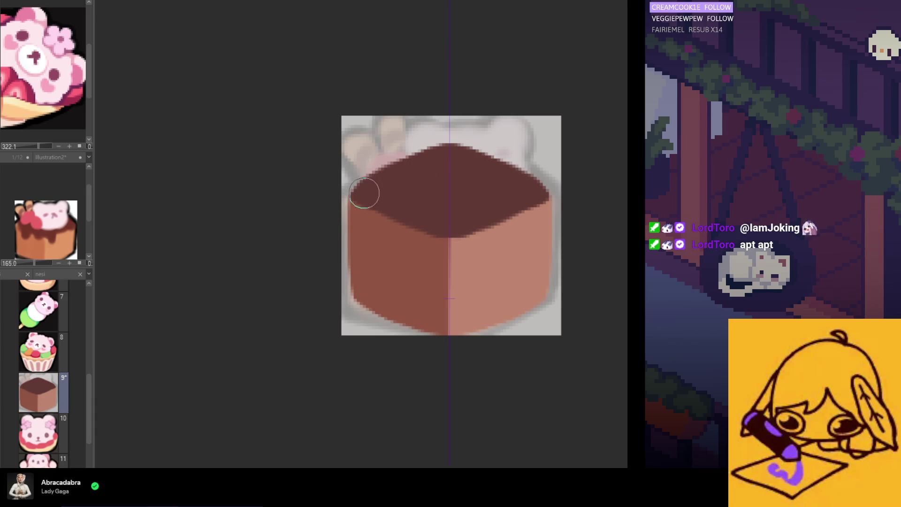
key(ctrl+1)
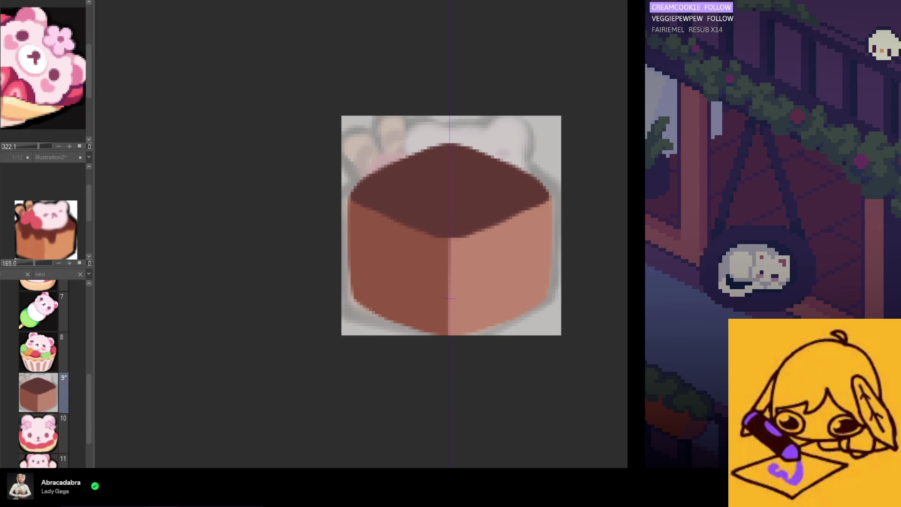
key(ctrl+z)
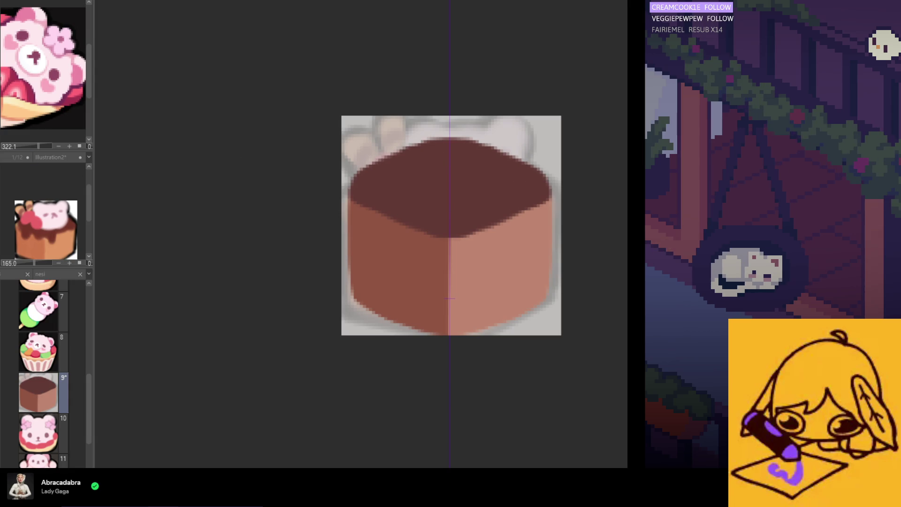
key(ctrl+z)
key(ctrl+y)
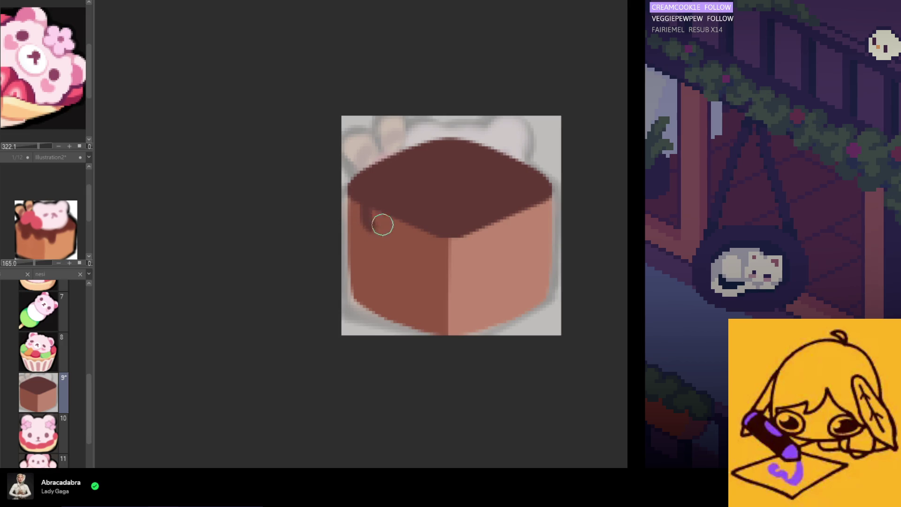
Paint rounded chocolate drips down the left face and darken the chocolate edge over the right face
drag(358, 197, 374, 224)
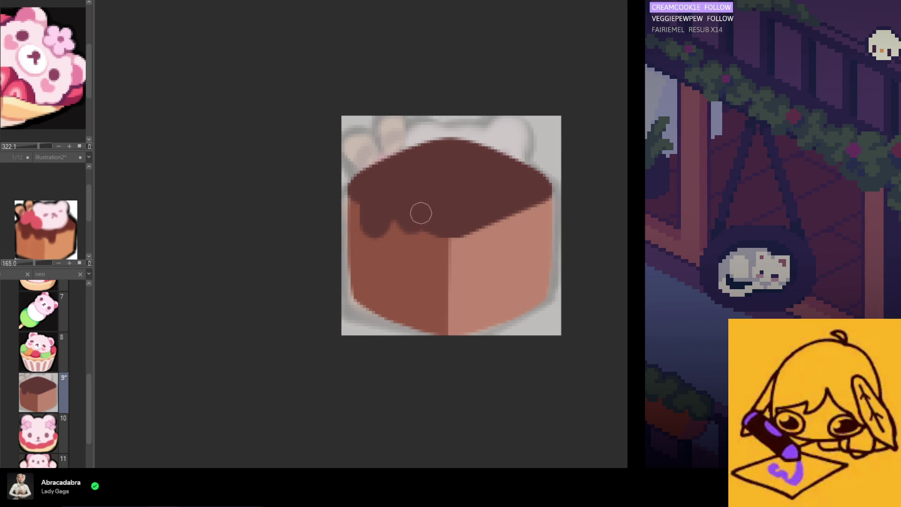
drag(415, 218, 394, 218)
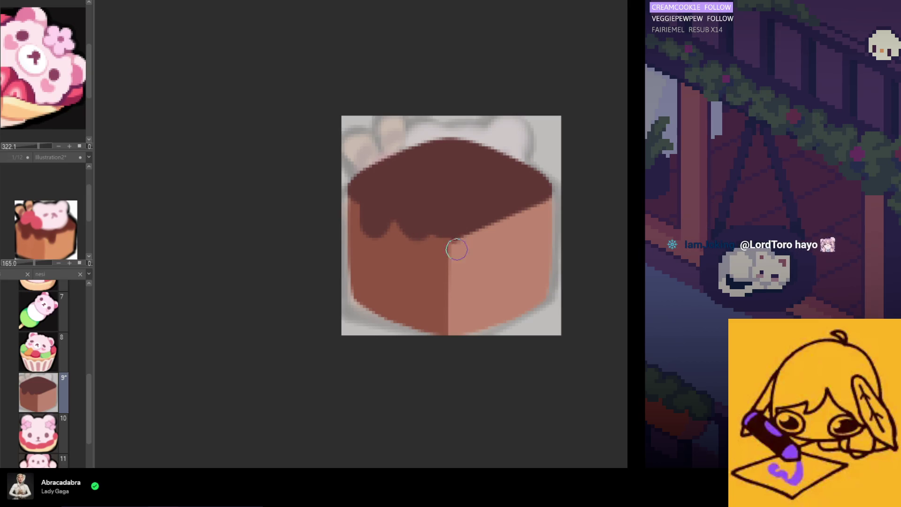
mouse_move(479, 219)
mouse_down()
mouse_move(462, 253)
mouse_move(475, 216)
mouse_move(468, 237)
mouse_up()
key(ctrl+z)
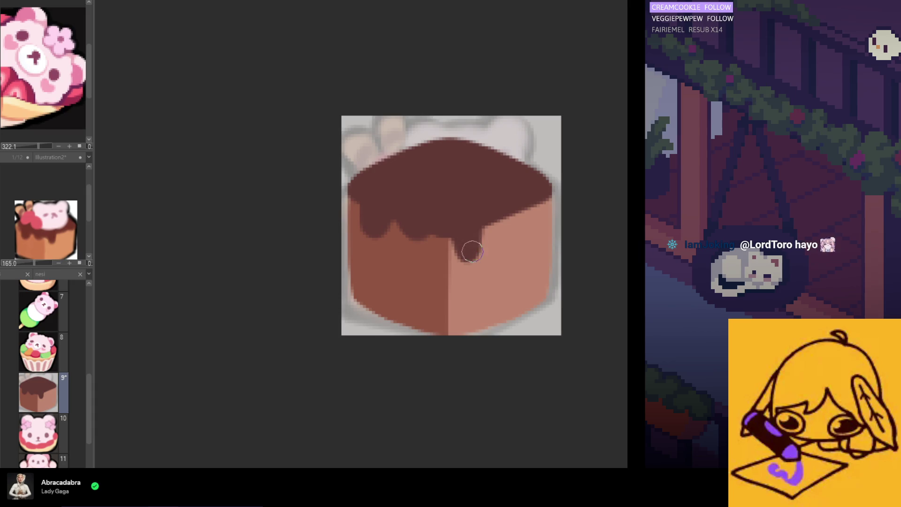
drag(529, 211, 540, 195)
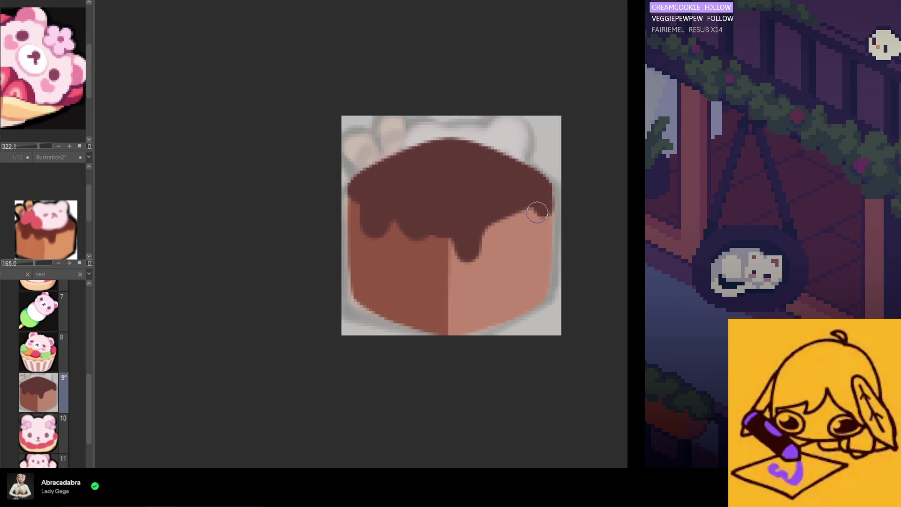
mouse_move(547, 195)
mouse_down()
mouse_move(536, 205)
mouse_move(502, 202)
mouse_move(466, 244)
mouse_up()
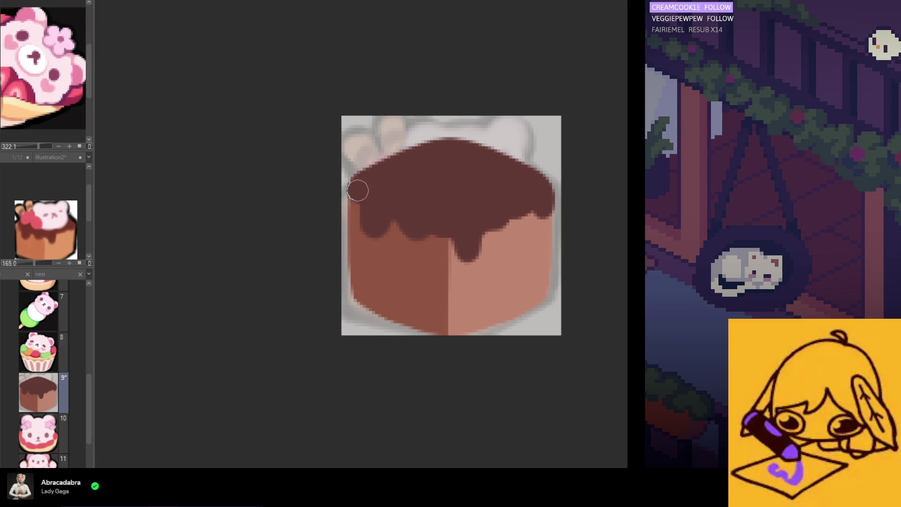
Straighten the chocolate's top and upper-right edges with straight lines and lengthen the central drip
shift+click(445, 145)
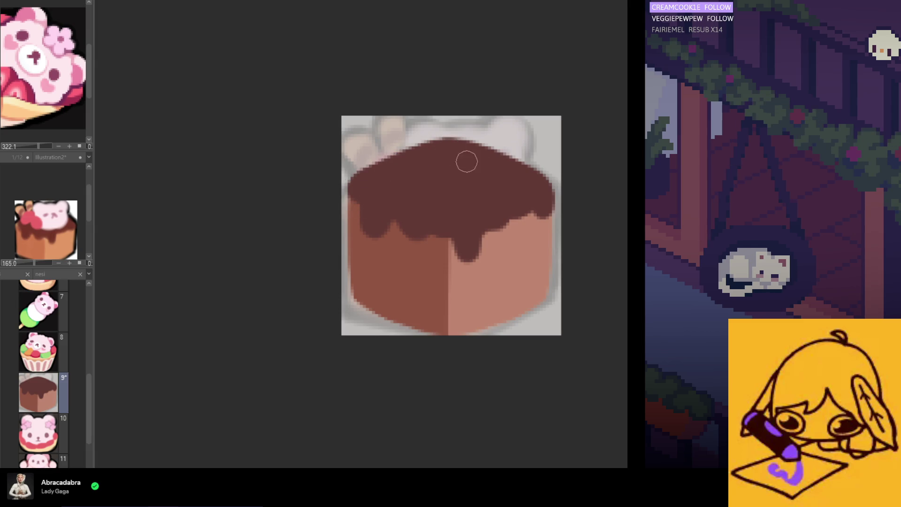
click(466, 145)
shift+click(543, 185)
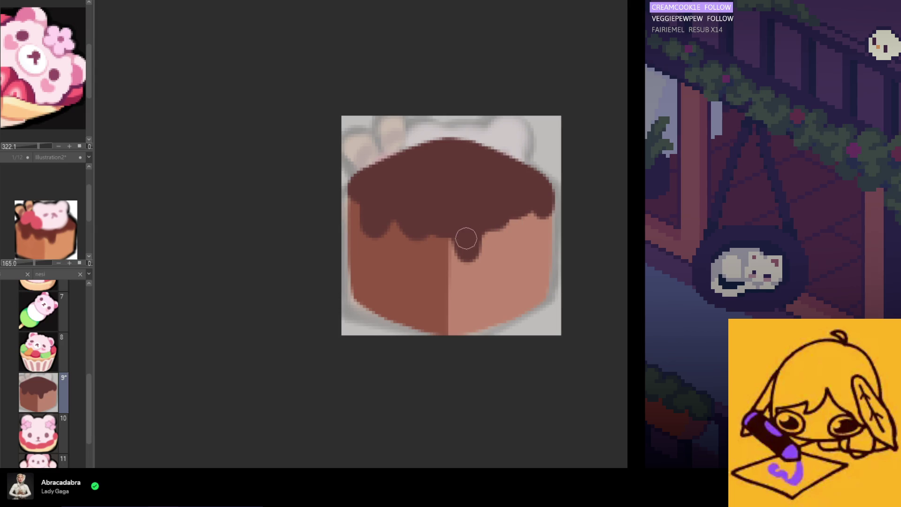
drag(452, 238, 462, 263)
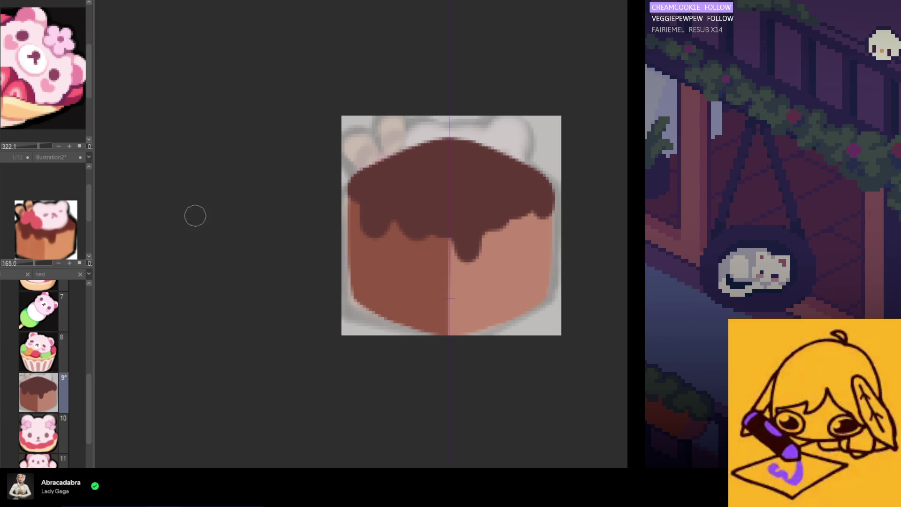
scroll(49, 213, down, 3)
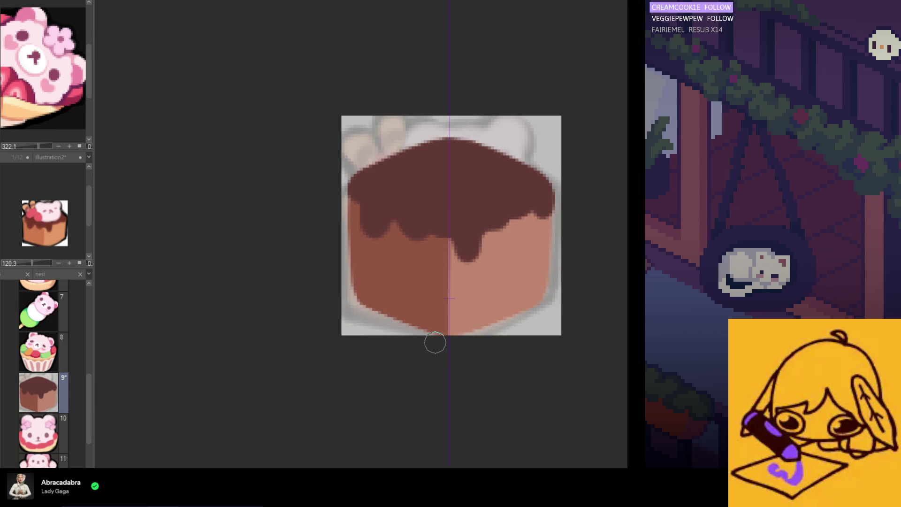
scroll(403, 296, up, 2)
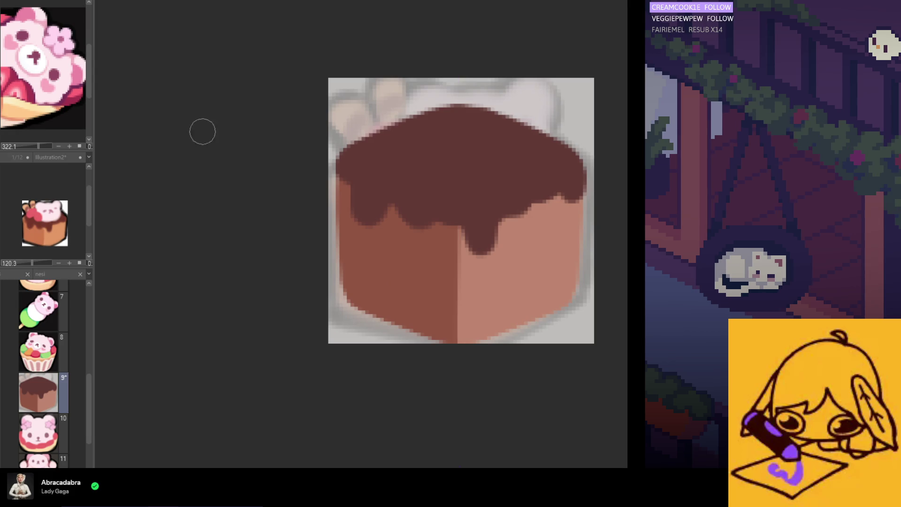
scroll(42, 375, up, 3)
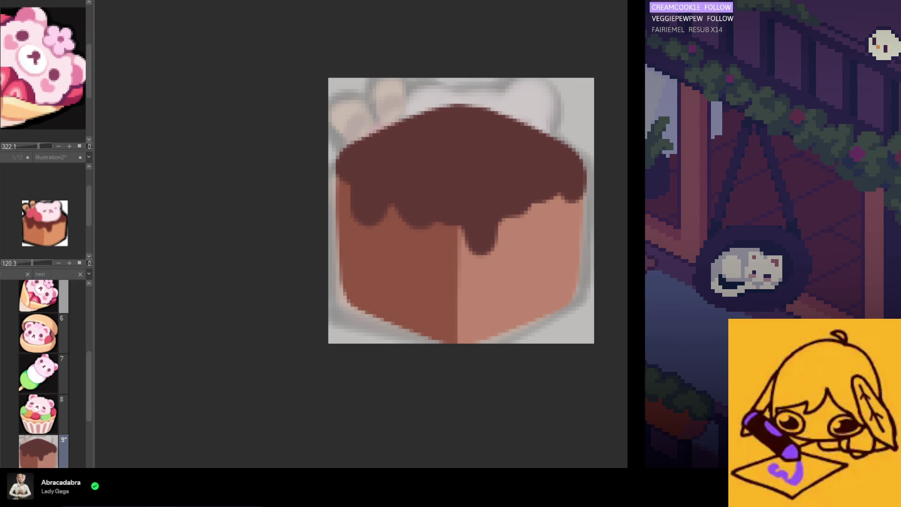
Paint two pale pink round ears above the chocolate top
click(490, 140)
drag(475, 145, 472, 137)
key(ctrl+z)
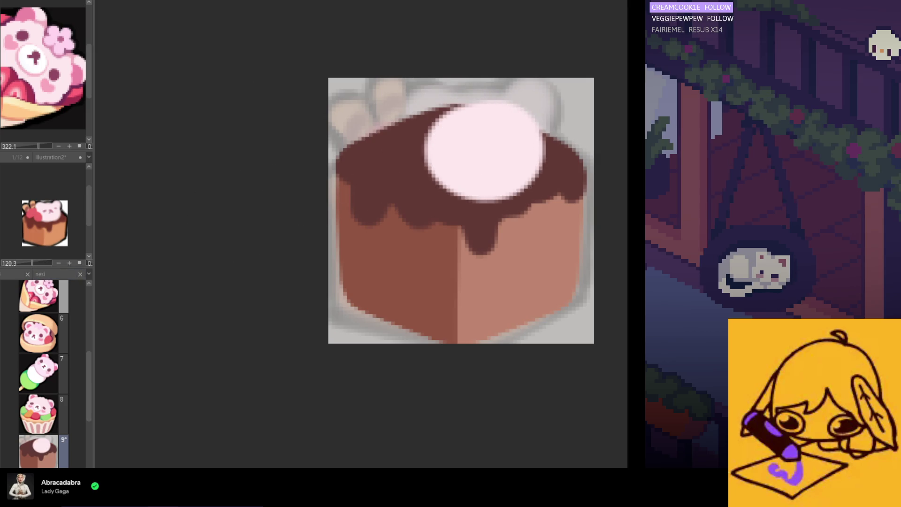
key(ctrl+z)
drag(449, 110, 498, 128)
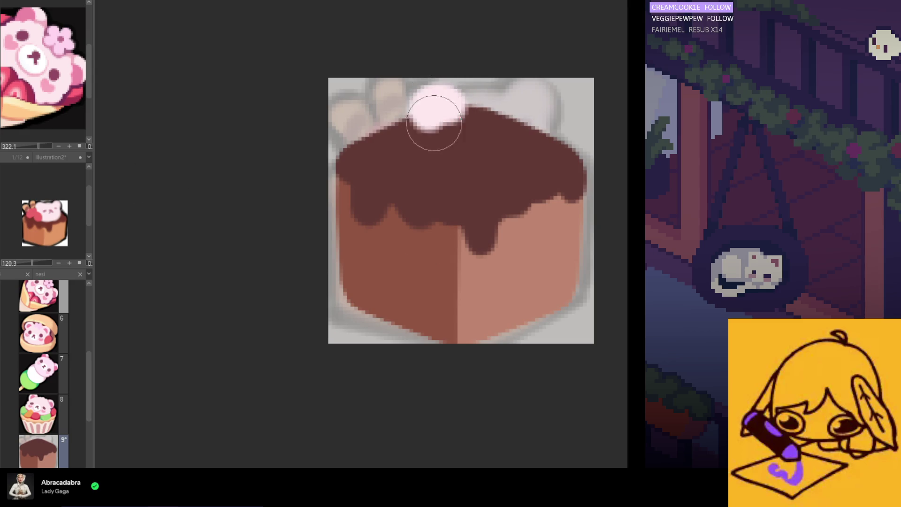
key(ctrl+z)
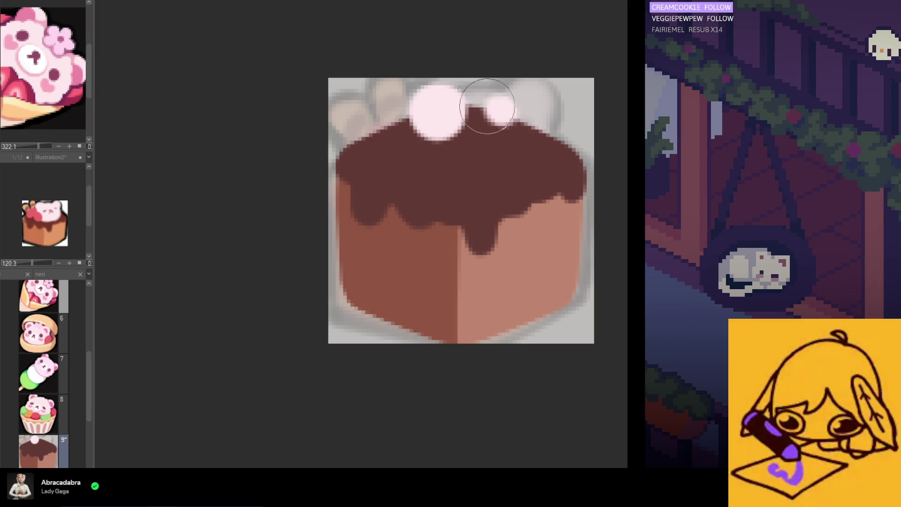
drag(432, 113, 521, 116)
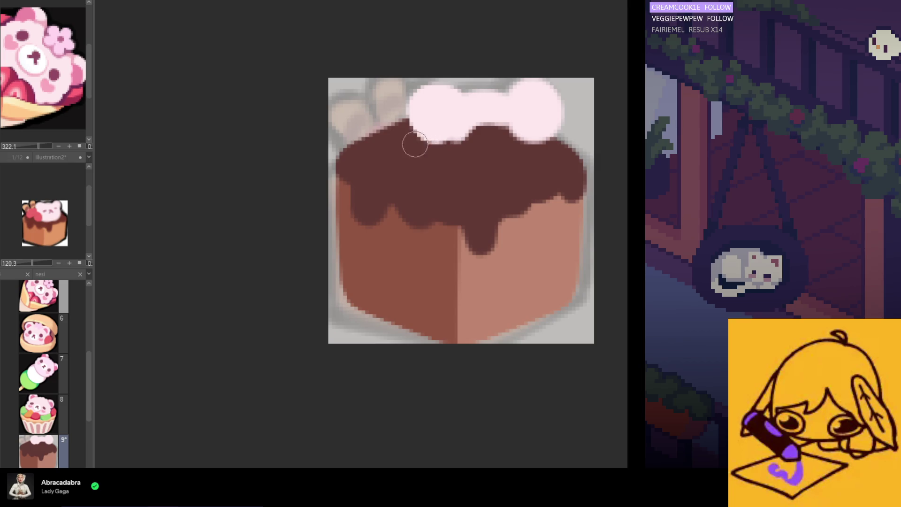
Paint the bear's pale pink head shape below the ears
mouse_move(415, 144)
mouse_down()
mouse_move(450, 134)
mouse_move(523, 181)
mouse_move(462, 134)
mouse_up()
key(ctrl+z)
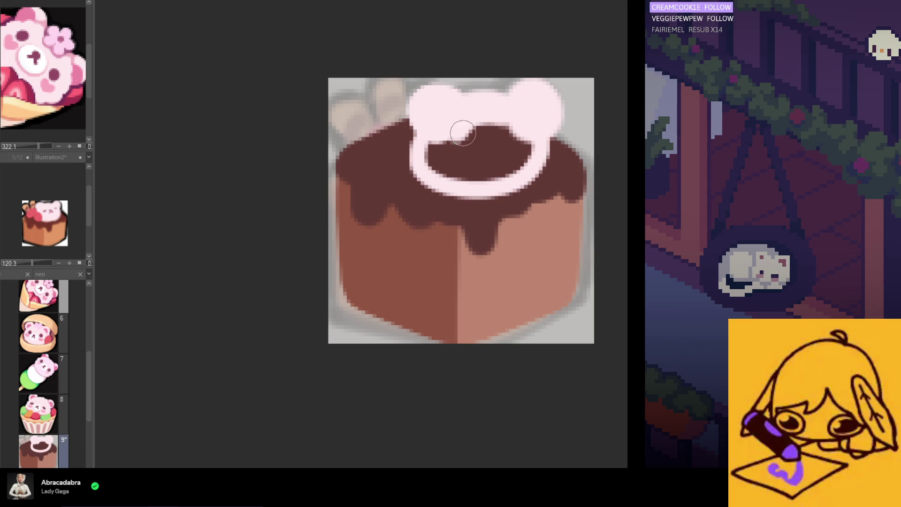
mouse_move(492, 141)
mouse_down()
mouse_move(450, 145)
mouse_move(515, 145)
mouse_move(443, 161)
mouse_move(513, 131)
mouse_up()
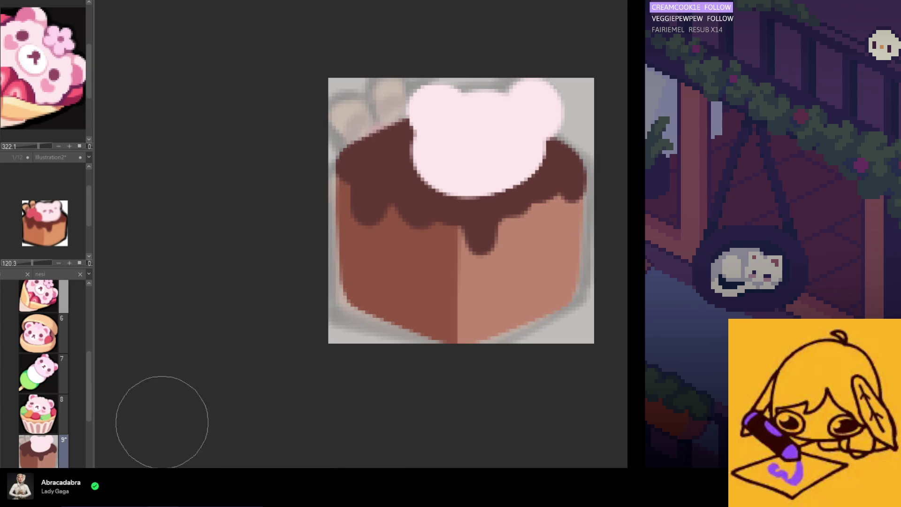